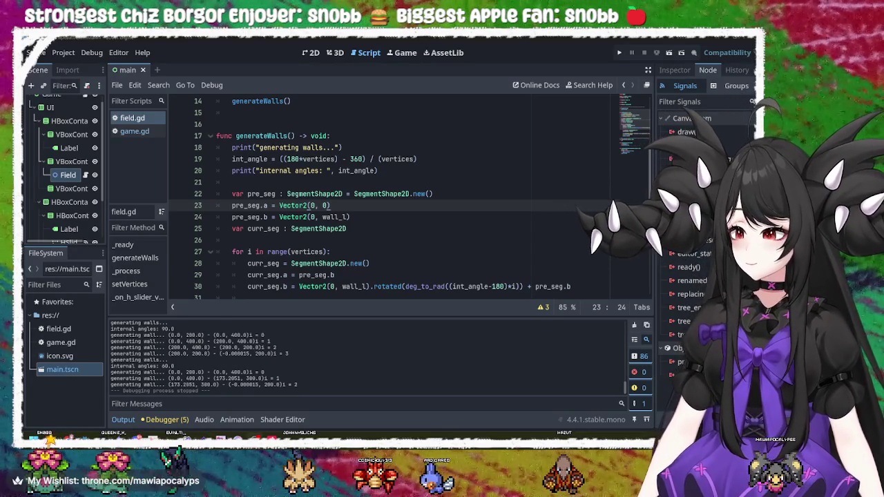
- Review the wall length line and internal angles print, adding then removing a blank line
{"action": "left_click", "coordinate": [398, 220]}
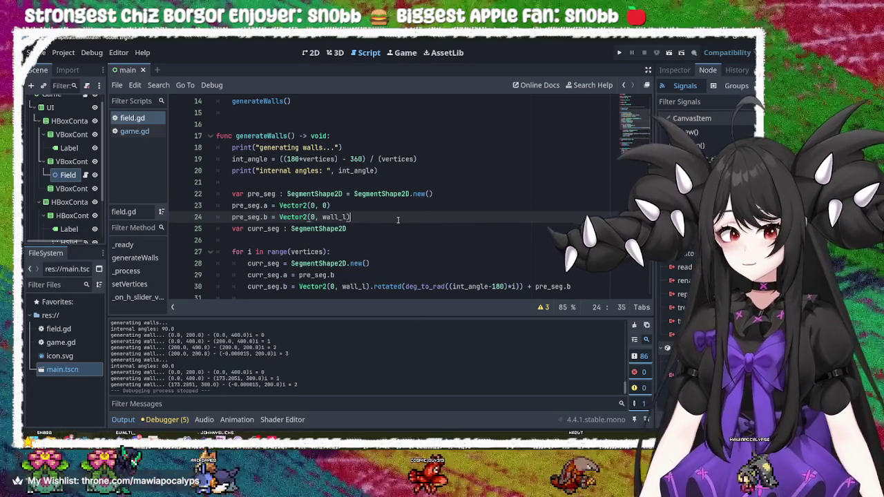
{"action": "scroll", "coordinate": [398, 220], "scroll_direction": "up", "scroll_amount": 5}
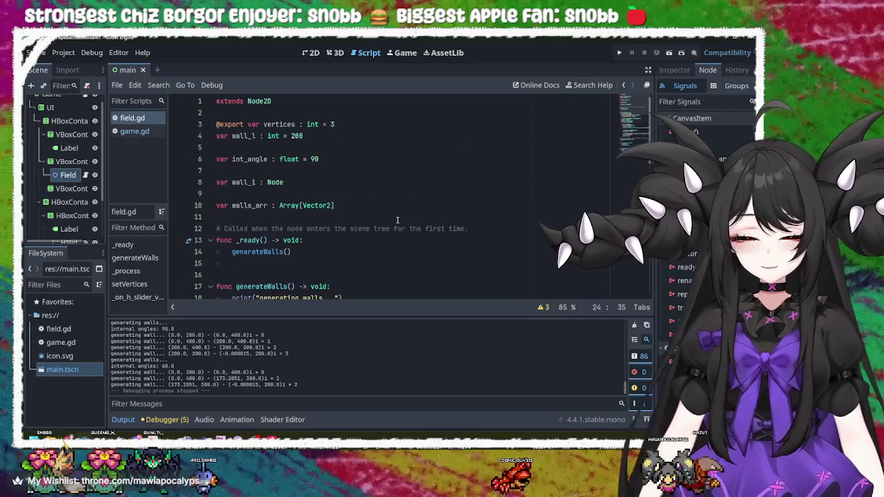
{"action": "scroll", "coordinate": [398, 220], "scroll_direction": "down", "scroll_amount": 5}
{"action": "scroll", "coordinate": [398, 220], "scroll_direction": "down", "scroll_amount": 2}
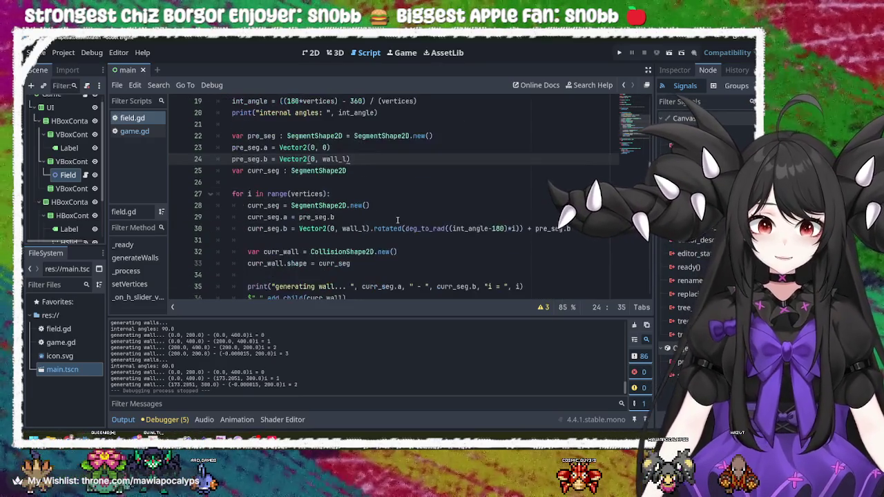
{"action": "scroll", "coordinate": [398, 219], "scroll_direction": "up", "scroll_amount": 4}
{"action": "left_click", "coordinate": [397, 253]}
{"action": "scroll", "coordinate": [397, 252], "scroll_direction": "down", "scroll_amount": 3}
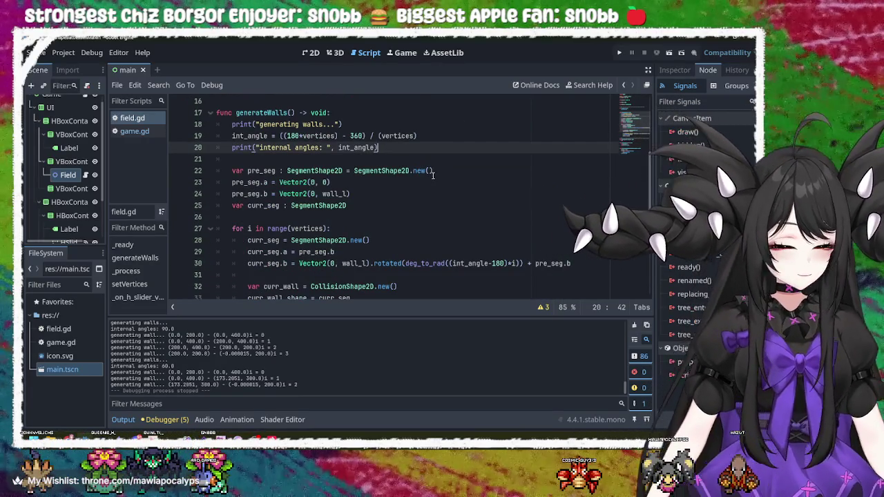
{"action": "key", "text": "Down"}
{"action": "key", "text": "Return"}
{"action": "key", "text": "BackSpace"}
{"action": "key", "text": "BackSpace"}
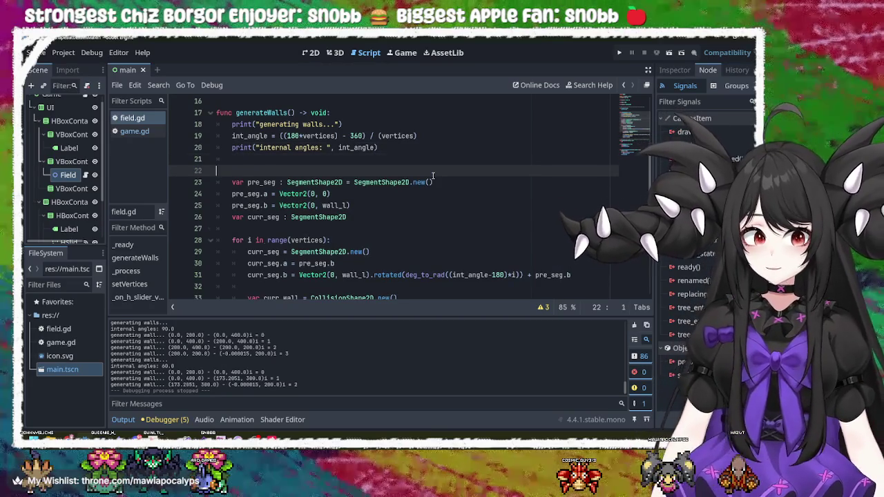
{"action": "scroll", "coordinate": [433, 176], "scroll_direction": "down", "scroll_amount": 3}
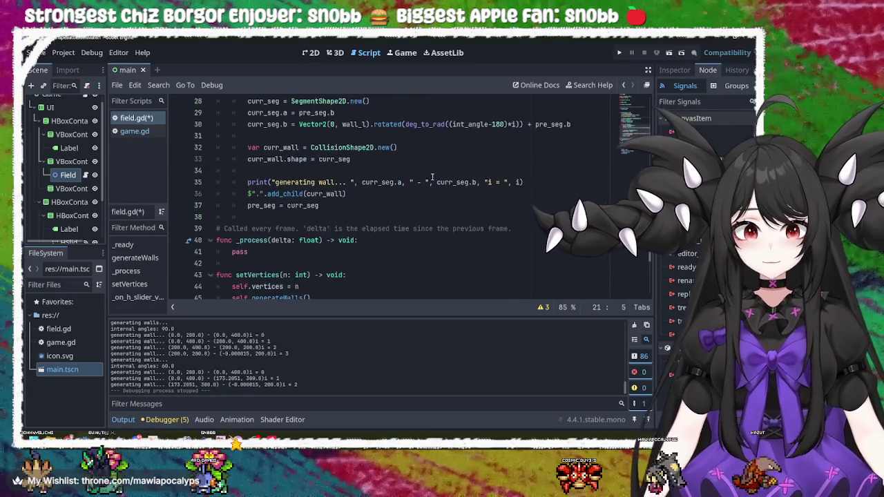
- Inspect the for-range loop on line 27 and the setVertices function name
{"action": "left_click", "coordinate": [267, 124]}
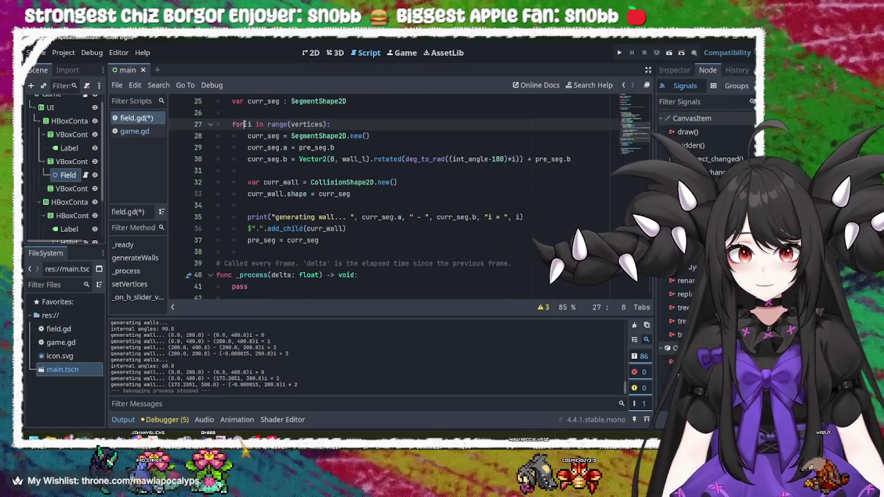
{"action": "double_click", "coordinate": [238, 124]}
{"action": "double_click", "coordinate": [277, 124]}
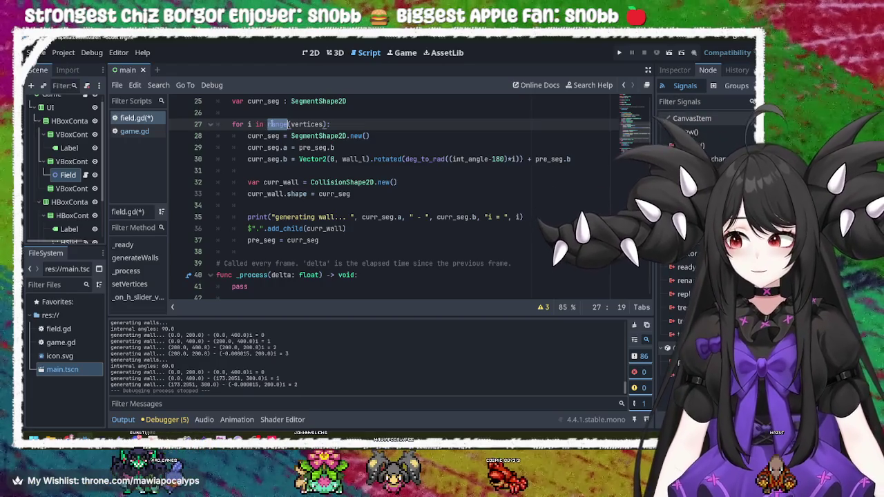
{"action": "left_click", "coordinate": [346, 124]}
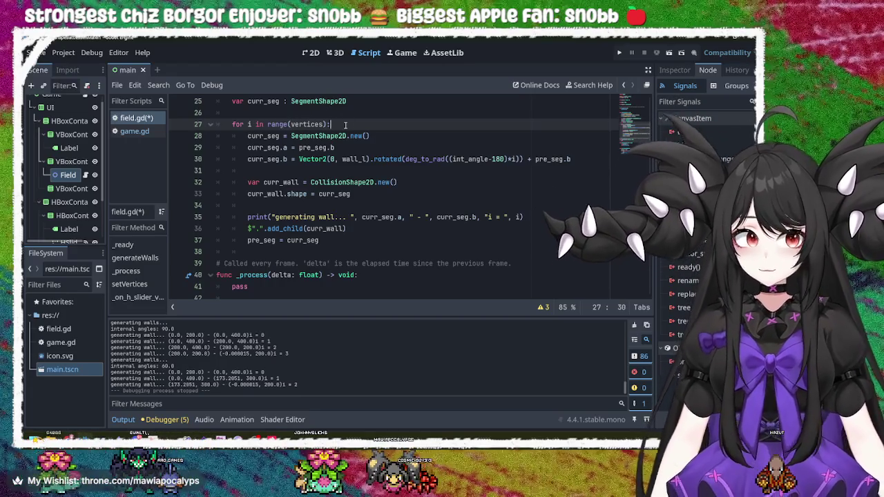
{"action": "scroll", "coordinate": [332, 138], "scroll_direction": "down", "scroll_amount": 4}
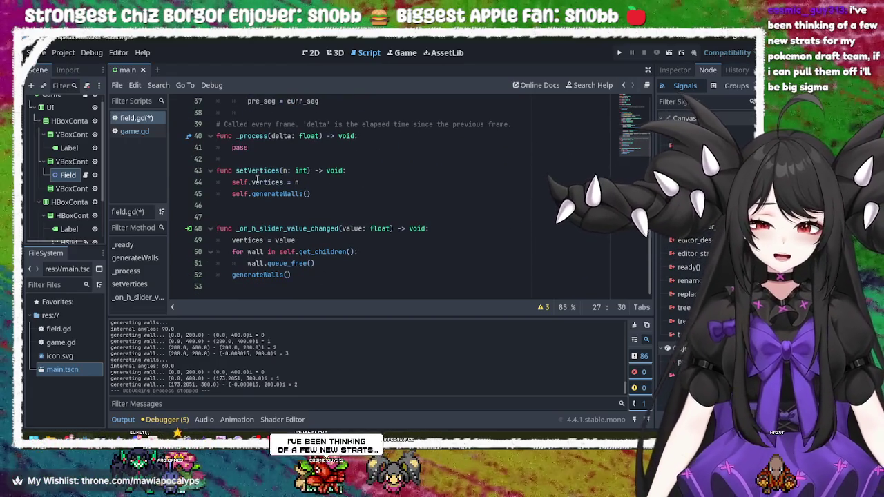
{"action": "left_click", "coordinate": [245, 170]}
{"action": "double_click", "coordinate": [245, 170]}
{"action": "left_click", "coordinate": [268, 171]}
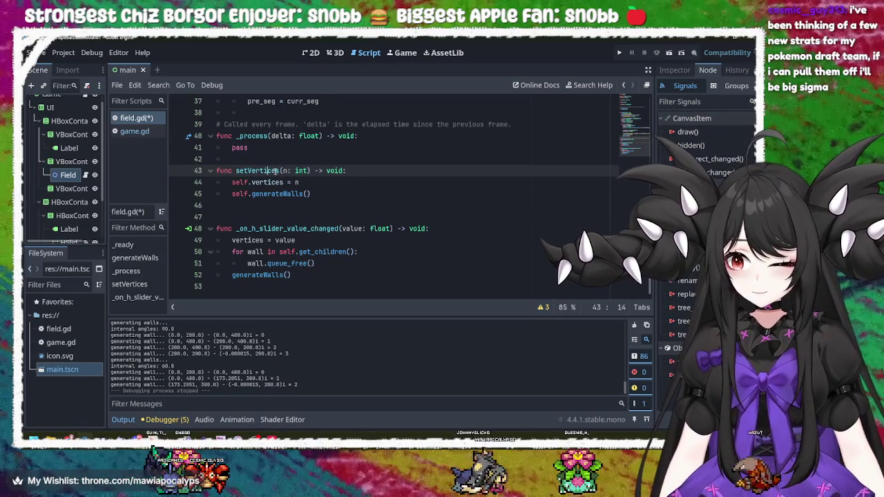
- Trace the slider handler, the generateWalls calls and every use of vertices
{"action": "left_click", "coordinate": [380, 228]}
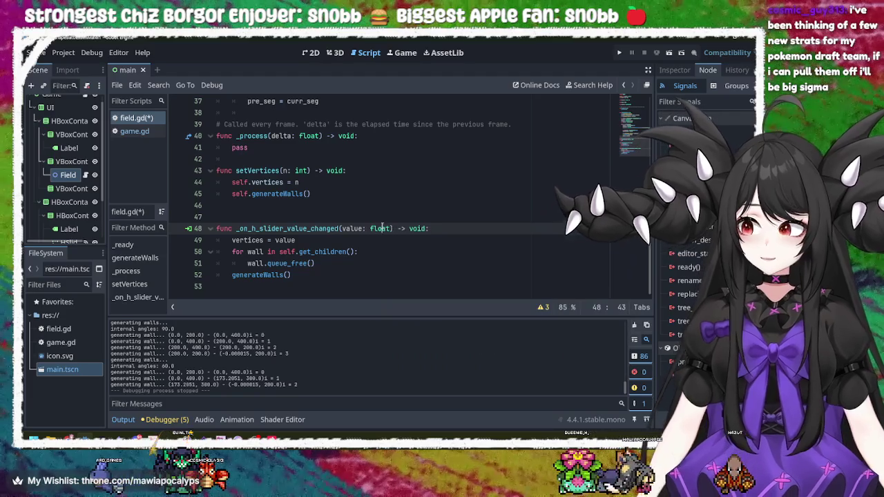
{"action": "double_click", "coordinate": [301, 228]}
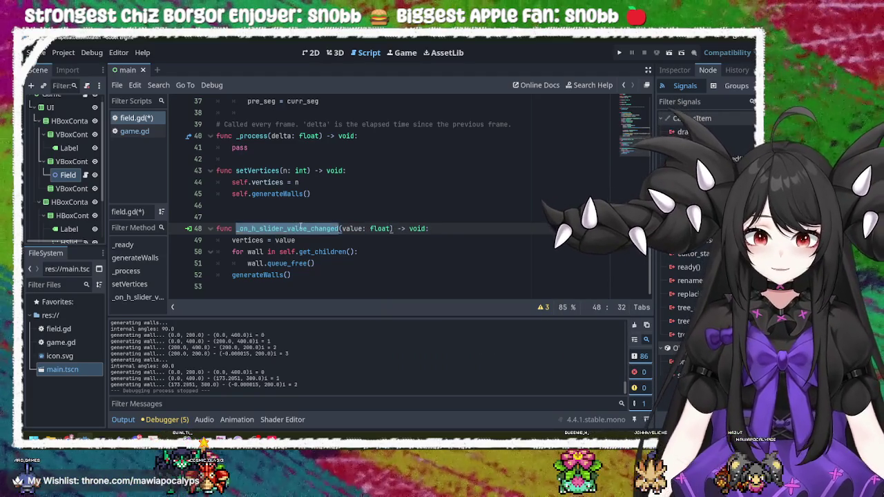
{"action": "left_click", "coordinate": [393, 170]}
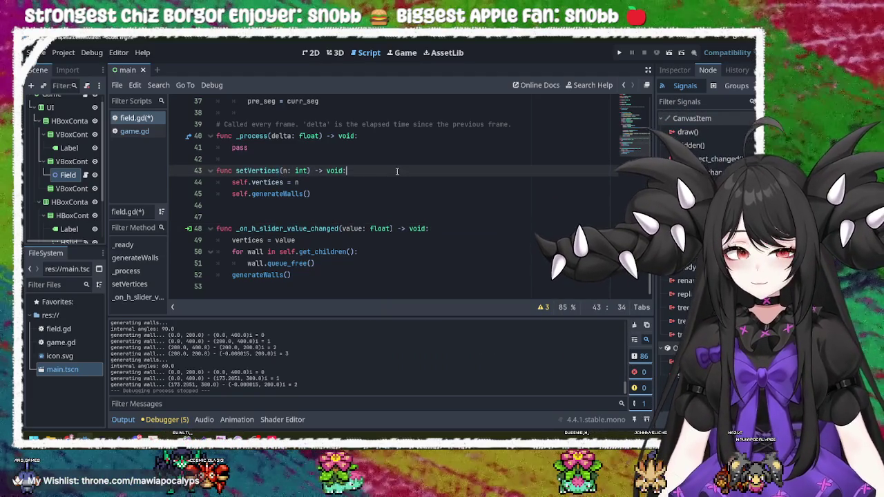
{"action": "left_click", "coordinate": [319, 194]}
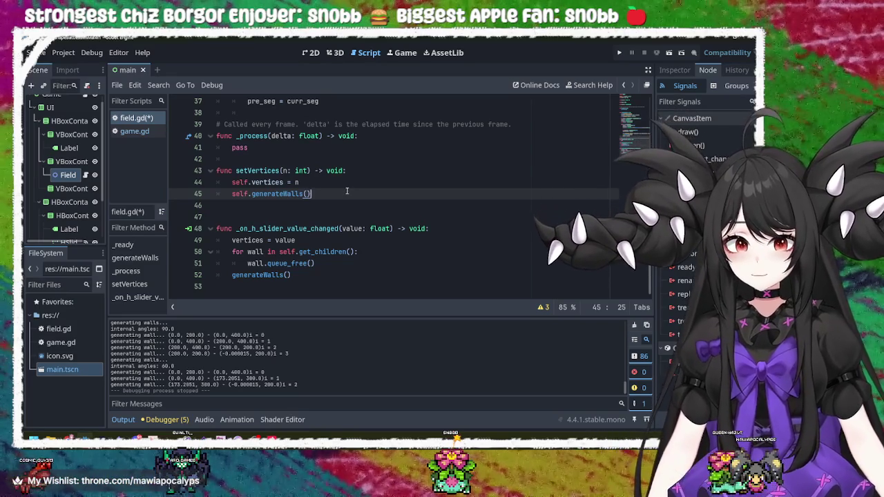
{"action": "double_click", "coordinate": [289, 194]}
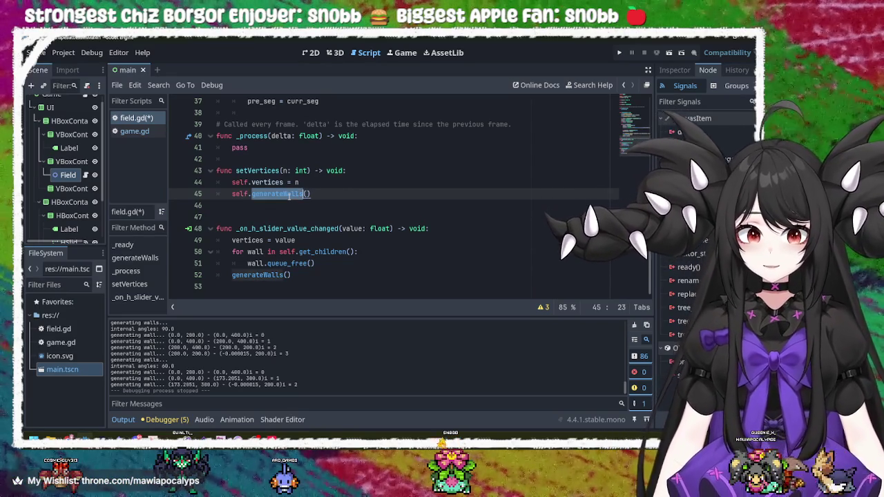
{"action": "double_click", "coordinate": [266, 182]}
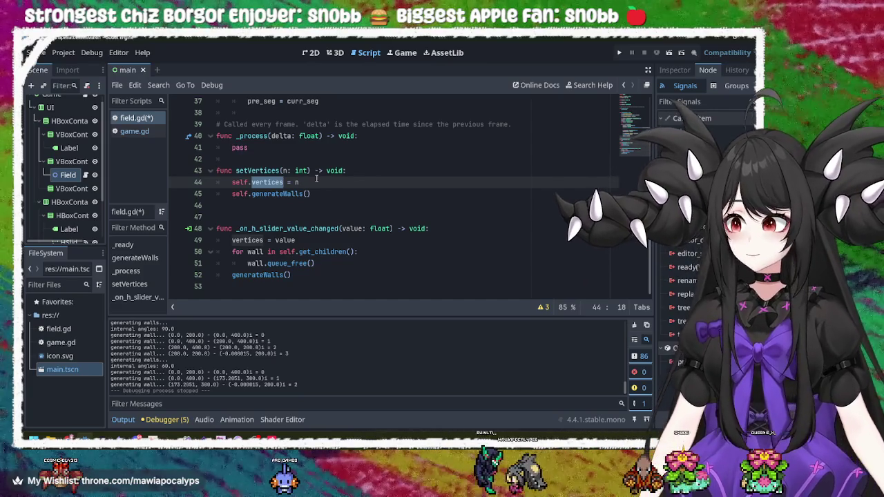
{"action": "double_click", "coordinate": [265, 172]}
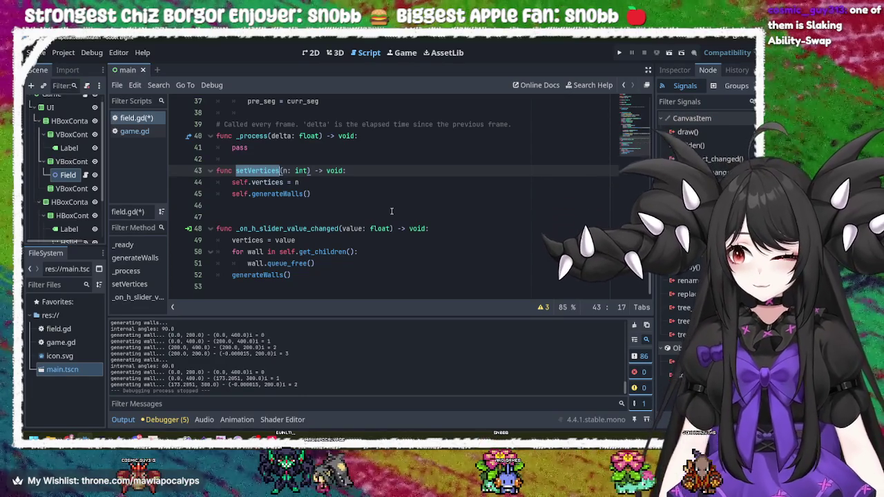
- Check the generateWalls call in _ready and the interior angle formula, spacing its division
{"action": "scroll", "coordinate": [379, 214], "scroll_direction": "up", "scroll_amount": 9}
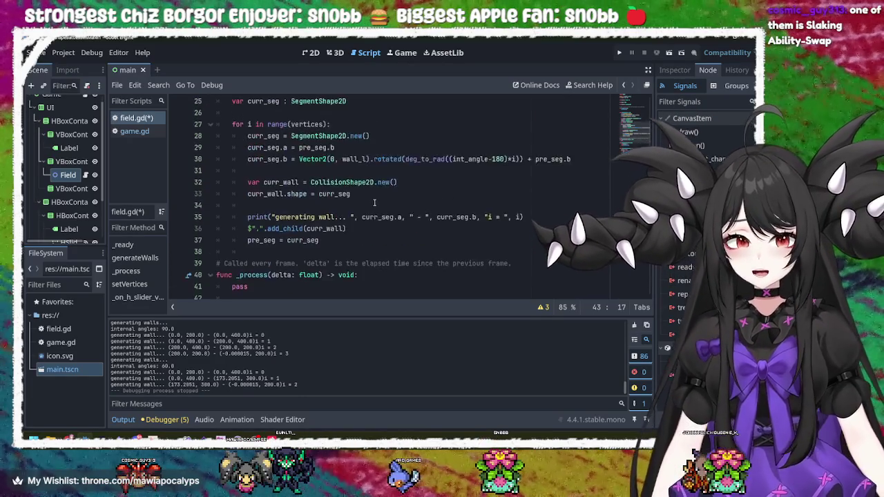
{"action": "scroll", "coordinate": [382, 218], "scroll_direction": "up", "scroll_amount": 3}
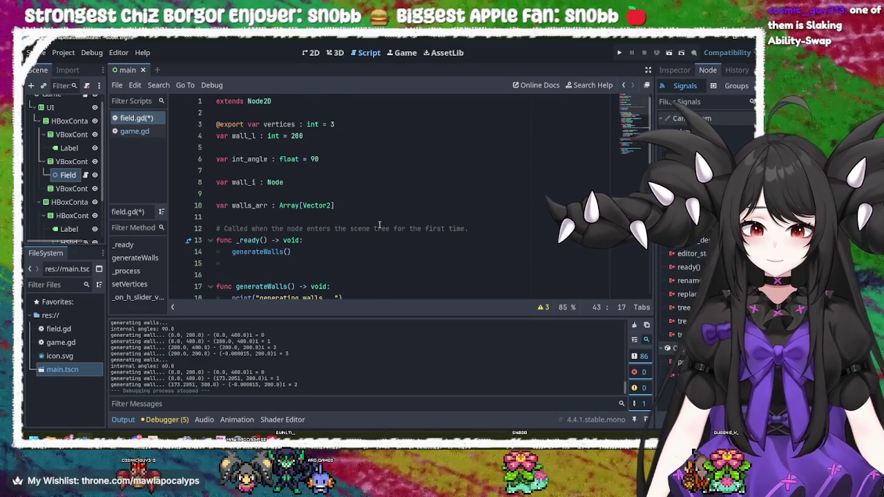
{"action": "left_click", "coordinate": [347, 253]}
{"action": "scroll", "coordinate": [347, 254], "scroll_direction": "down", "scroll_amount": 3}
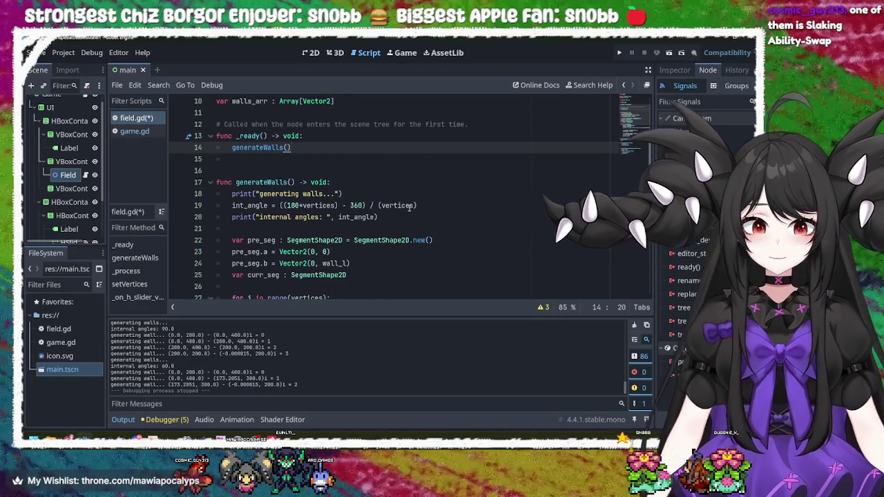
{"action": "left_click", "coordinate": [412, 218]}
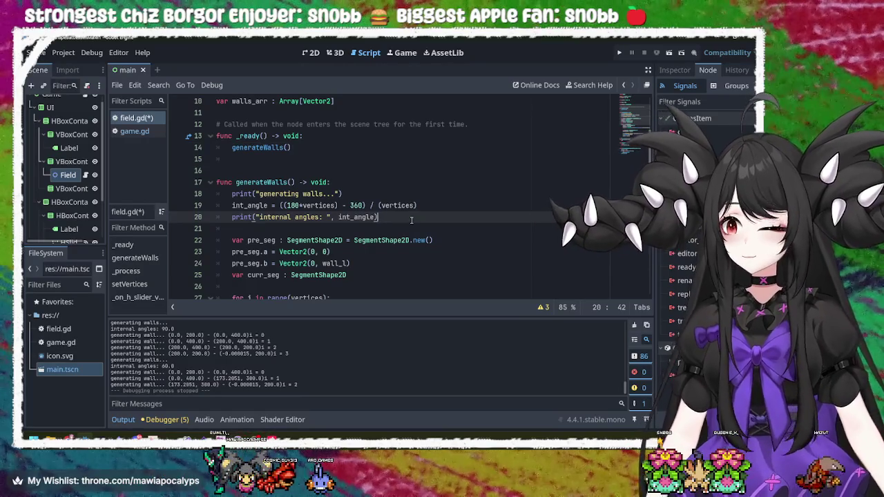
{"action": "left_click", "coordinate": [434, 207]}
{"action": "left_click", "coordinate": [409, 197]}
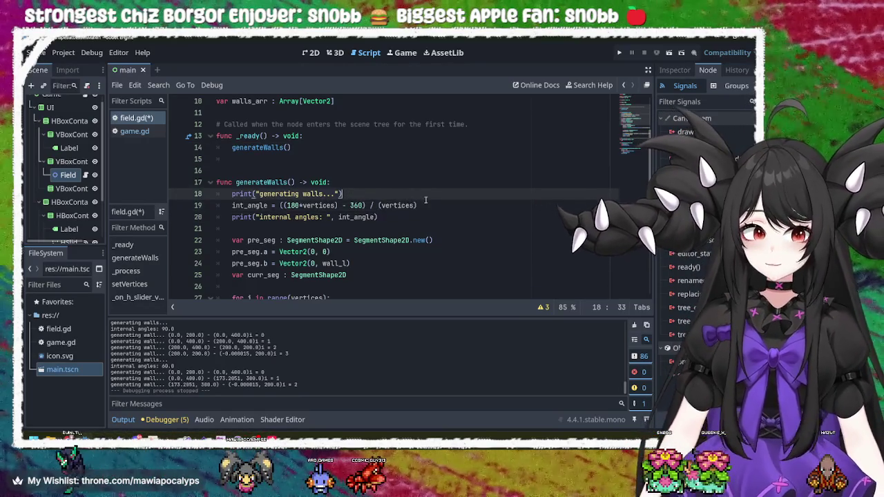
{"action": "left_click", "coordinate": [435, 205]}
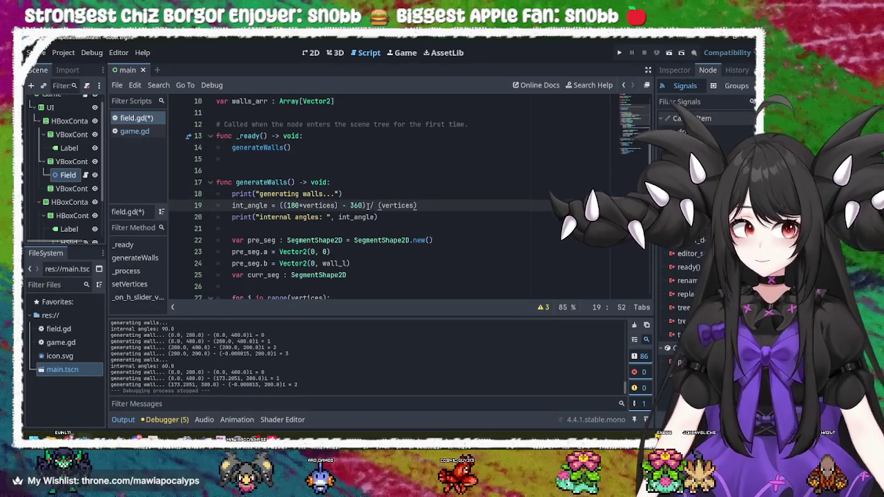
{"action": "left_click", "coordinate": [368, 206]}
{"action": "left_click", "coordinate": [426, 213]}
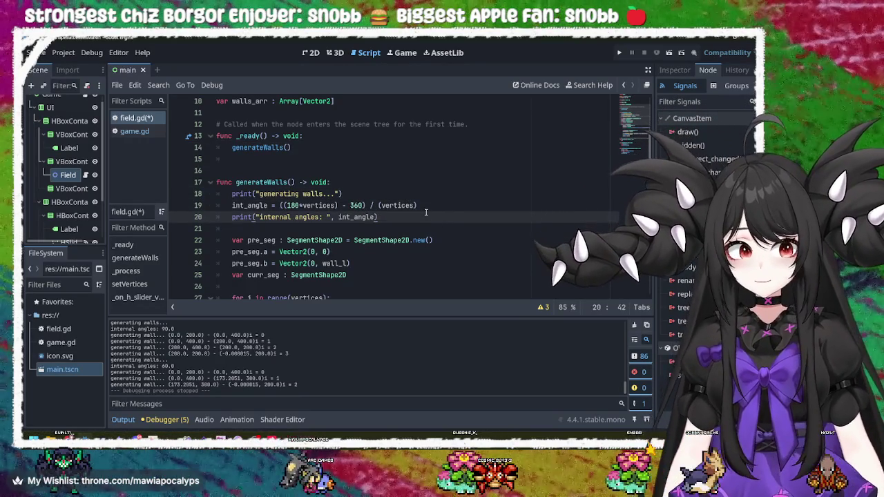
{"action": "scroll", "coordinate": [427, 212], "scroll_direction": "down", "scroll_amount": 1}
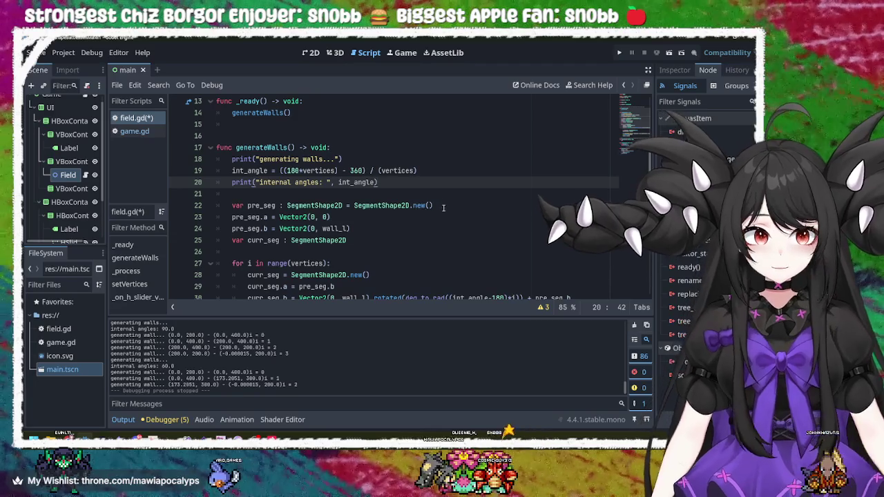
- Follow pre_seg and curr_seg down to line 37's 'pre_seg = curr_seg', then show the 2D view
{"action": "left_click", "coordinate": [444, 205]}
{"action": "left_click", "coordinate": [371, 219]}
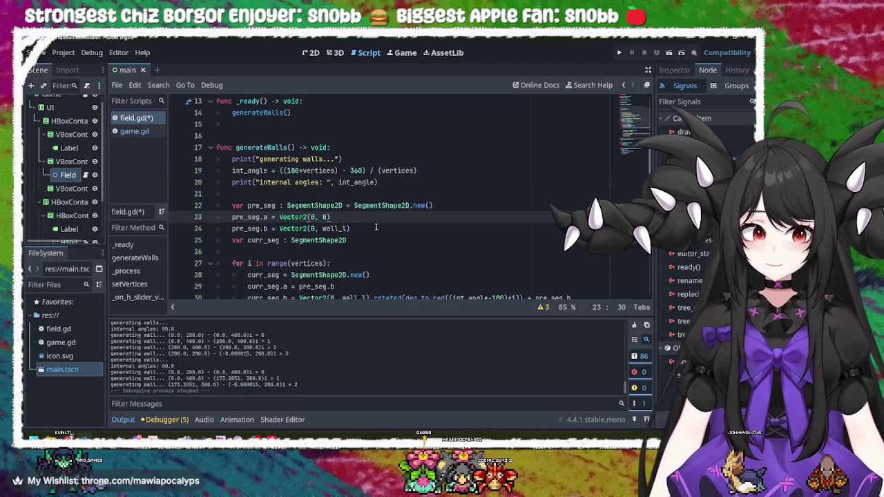
{"action": "left_click", "coordinate": [377, 228]}
{"action": "left_click", "coordinate": [344, 217]}
{"action": "left_click", "coordinate": [367, 228]}
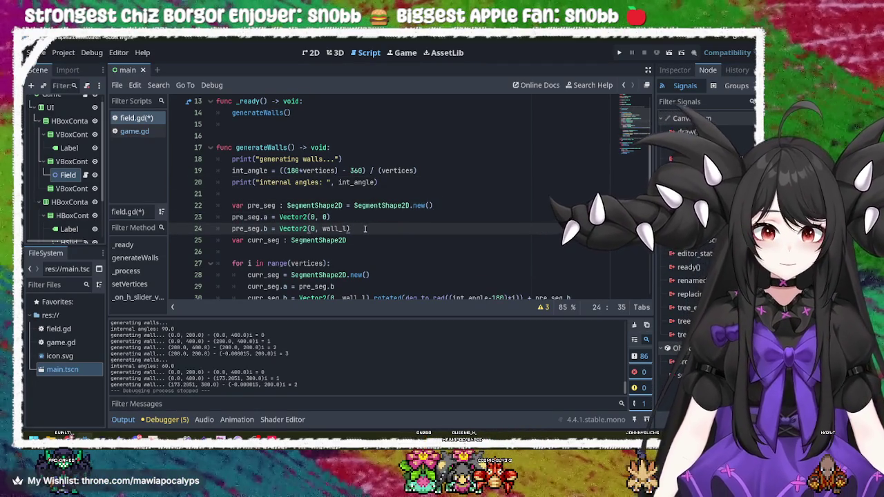
{"action": "scroll", "coordinate": [365, 229], "scroll_direction": "down", "scroll_amount": 2}
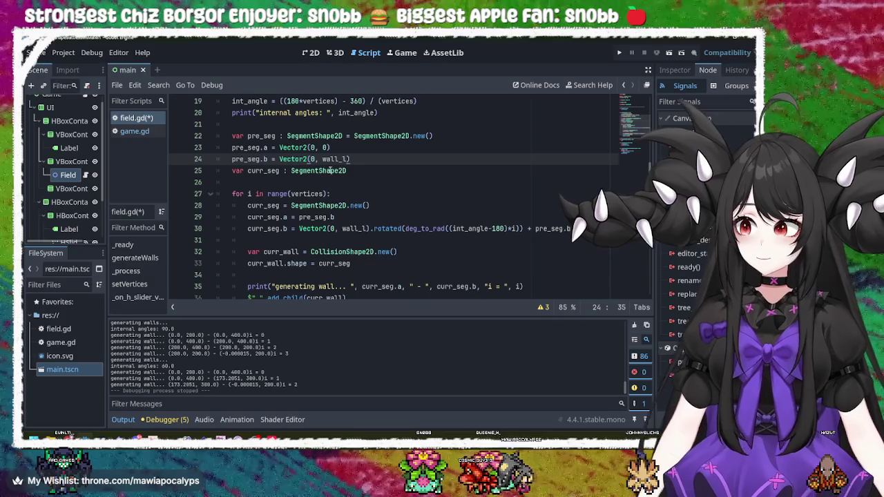
{"action": "double_click", "coordinate": [329, 171]}
{"action": "left_click", "coordinate": [379, 170]}
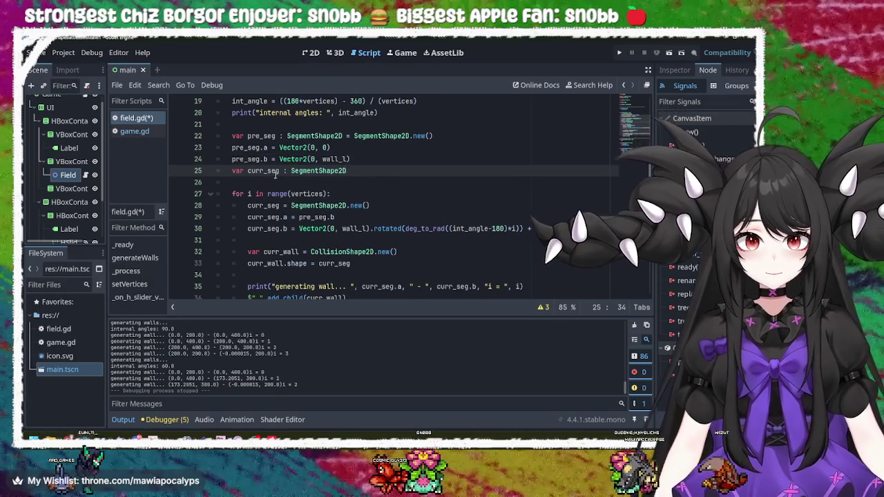
{"action": "double_click", "coordinate": [264, 171]}
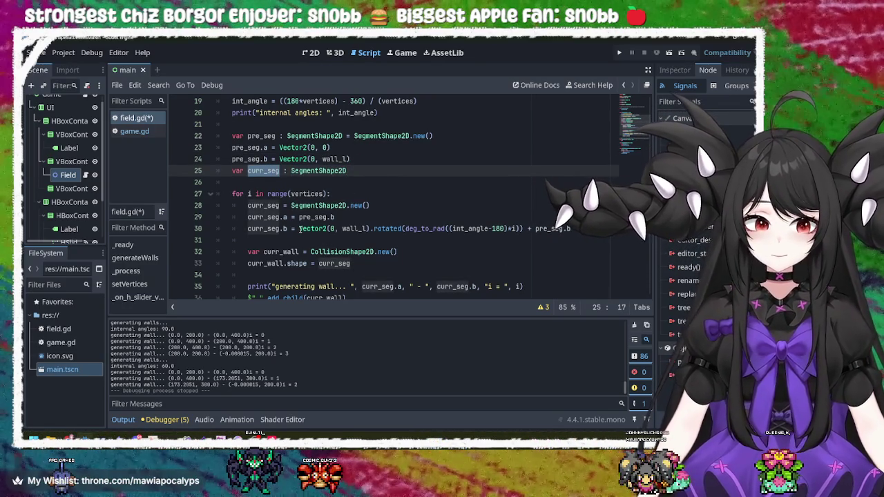
{"action": "scroll", "coordinate": [300, 229], "scroll_direction": "down", "scroll_amount": 3}
{"action": "left_click", "coordinate": [375, 207]}
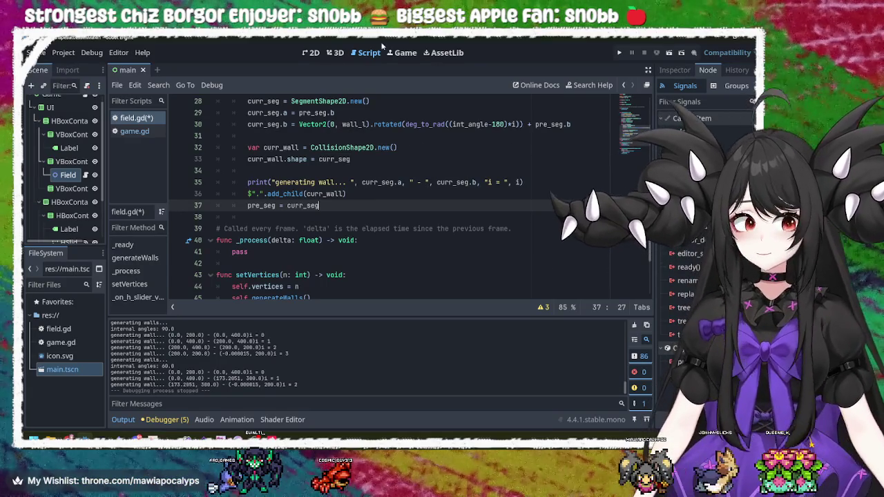
{"action": "left_click", "coordinate": [311, 53]}
- Inspect the Game, VBoxContainer, Label and Field nodes, then drag Field in the Scene dock
{"action": "left_click", "coordinate": [339, 193]}
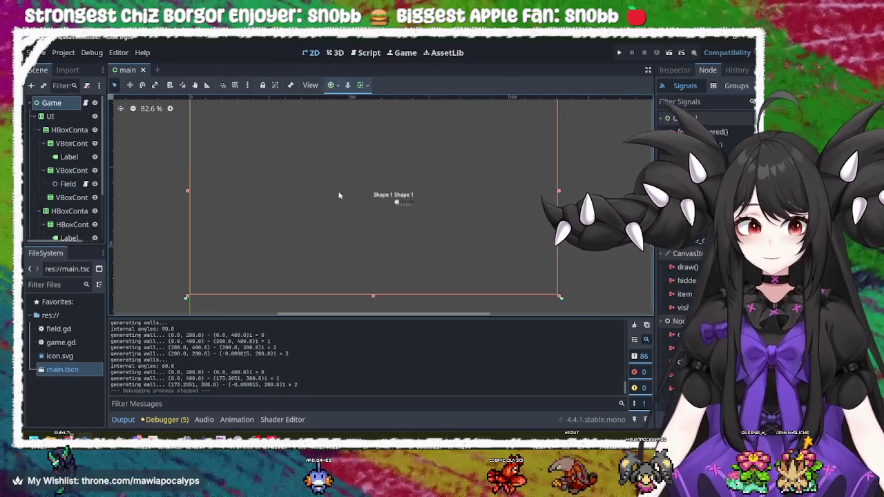
{"action": "left_click", "coordinate": [68, 184]}
{"action": "scroll", "coordinate": [230, 209], "scroll_direction": "up", "scroll_amount": 1}
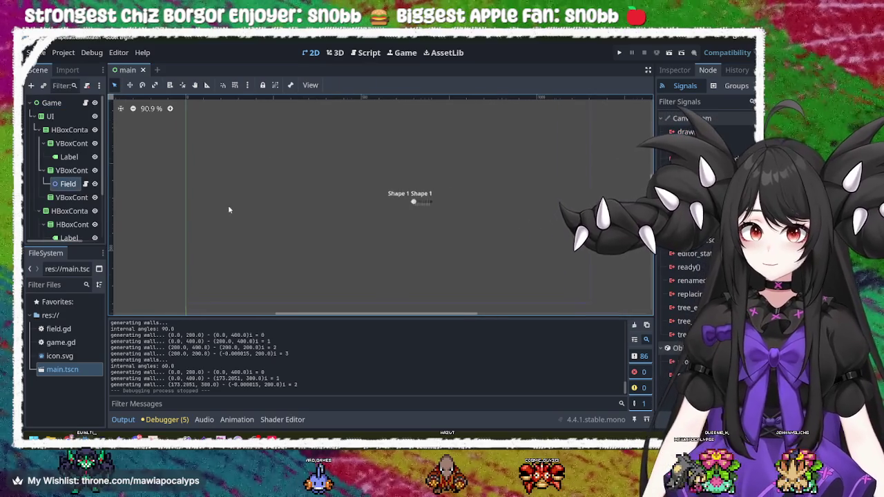
{"action": "scroll", "coordinate": [190, 208], "scroll_direction": "down", "scroll_amount": 5}
{"action": "left_click", "coordinate": [78, 172]}
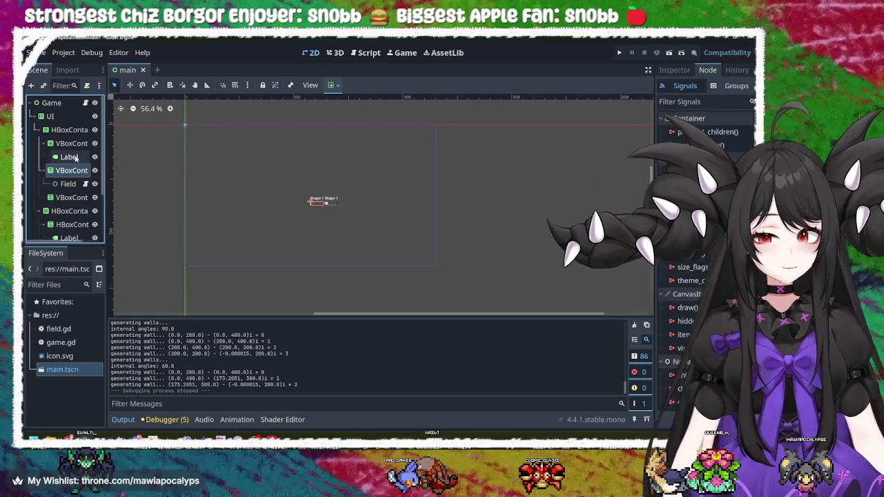
{"action": "left_click", "coordinate": [75, 159]}
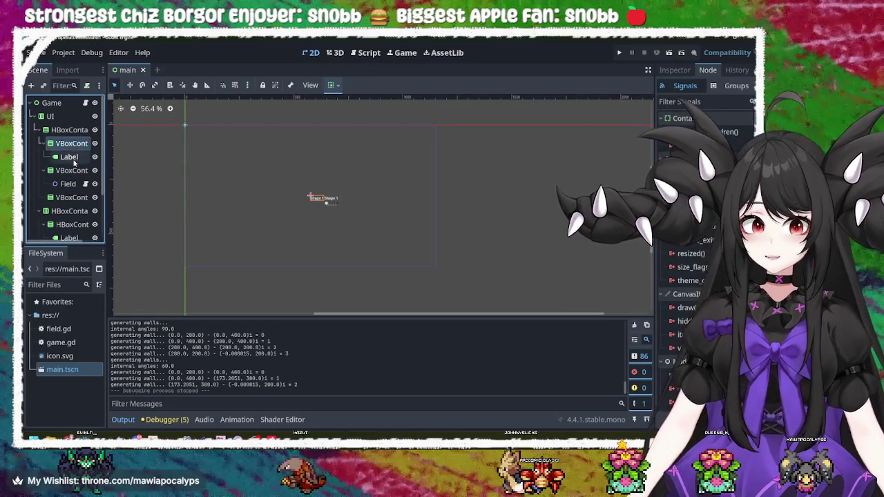
{"action": "left_click", "coordinate": [73, 170]}
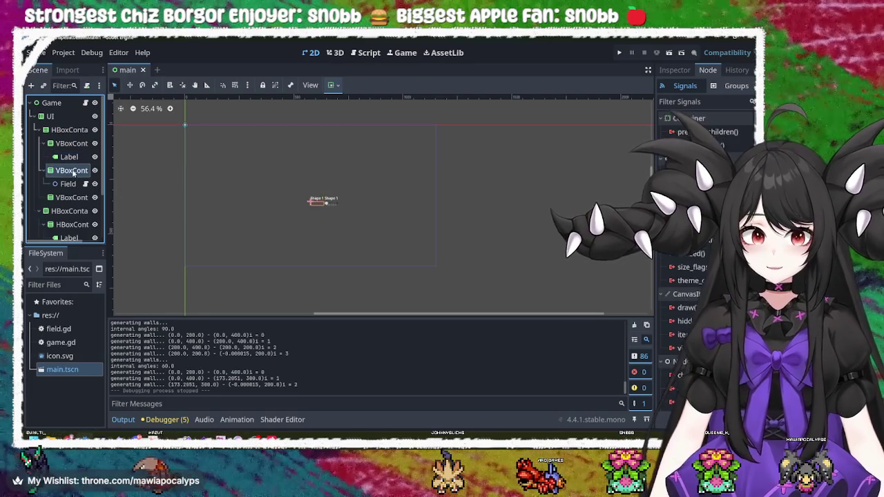
{"action": "left_click", "coordinate": [72, 184]}
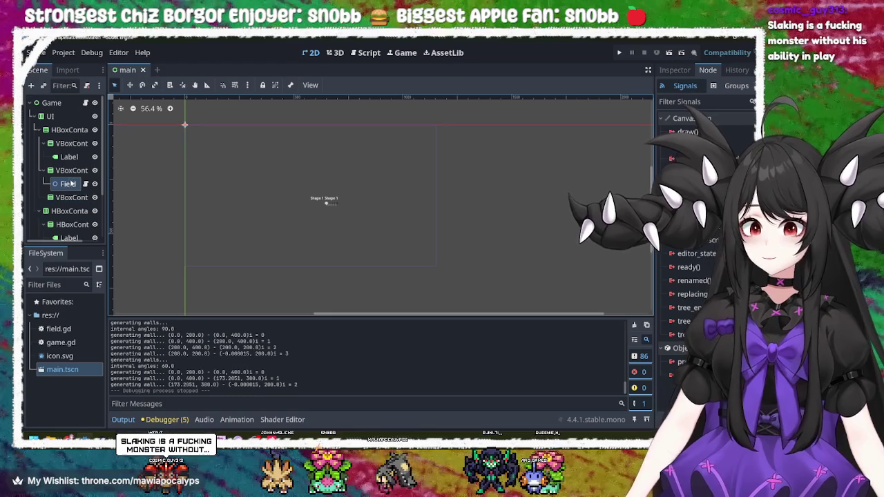
{"action": "left_click_drag", "start_coordinate": [81, 185], "coordinate": [184, 125]}
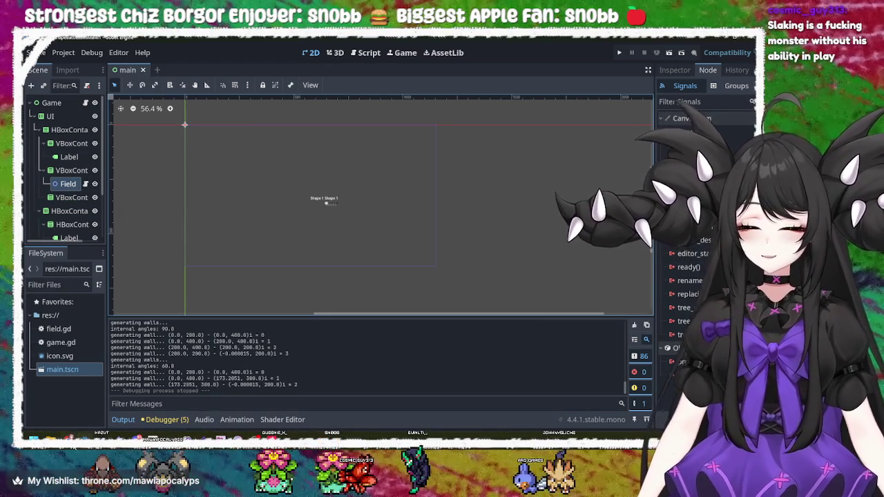
- Switch to the browser and search 'godot control' in a new tab
{"action": "key", "text": "alt+Tab"}
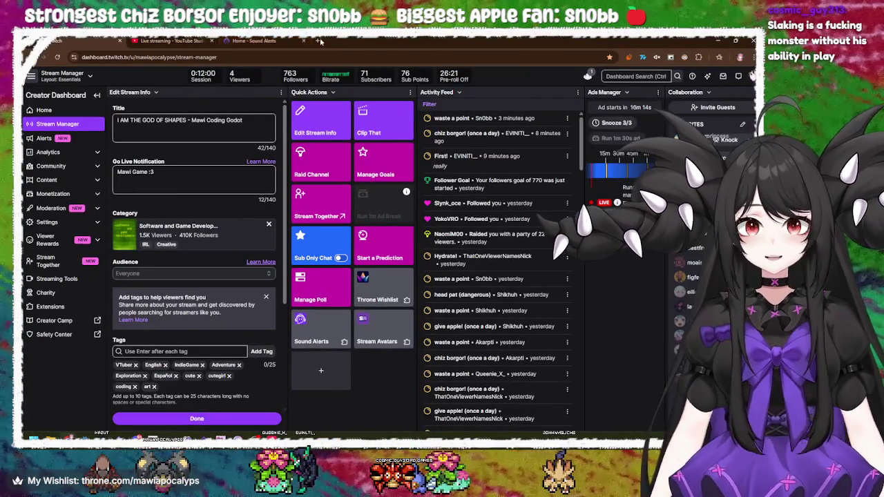
{"action": "left_click", "coordinate": [319, 42]}
{"action": "left_click", "coordinate": [317, 57]}
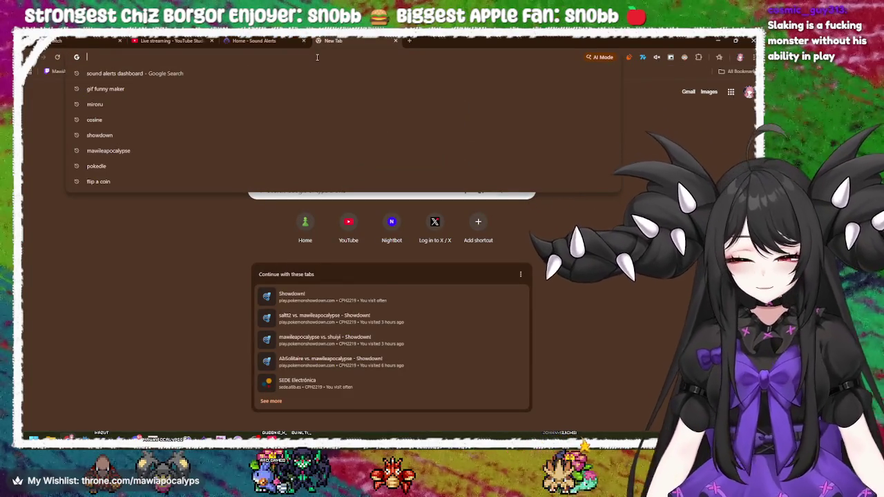
{"action": "type", "text": "godot"}
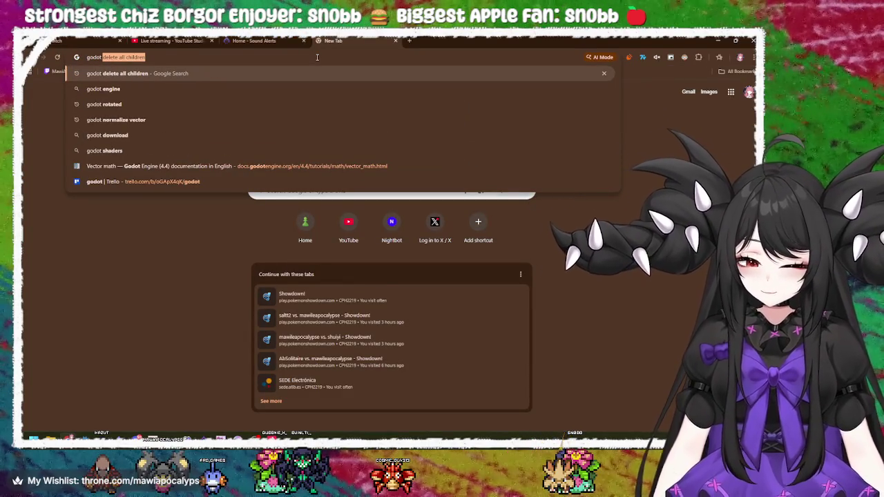
{"action": "type", "text": " control"}
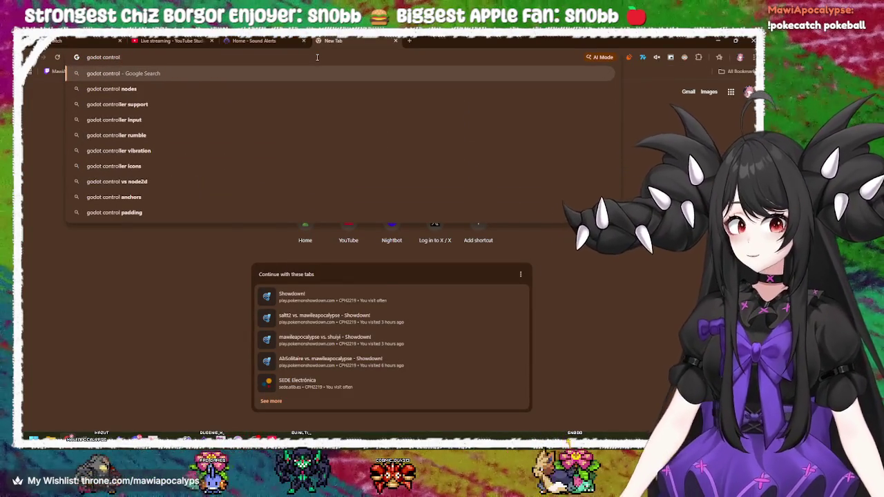
- Search 'godot control nodes' and skim the Control class docs' properties and methods
{"action": "key", "text": "Down"}
{"action": "key", "text": "Return"}
{"action": "left_click", "coordinate": [362, 146]}
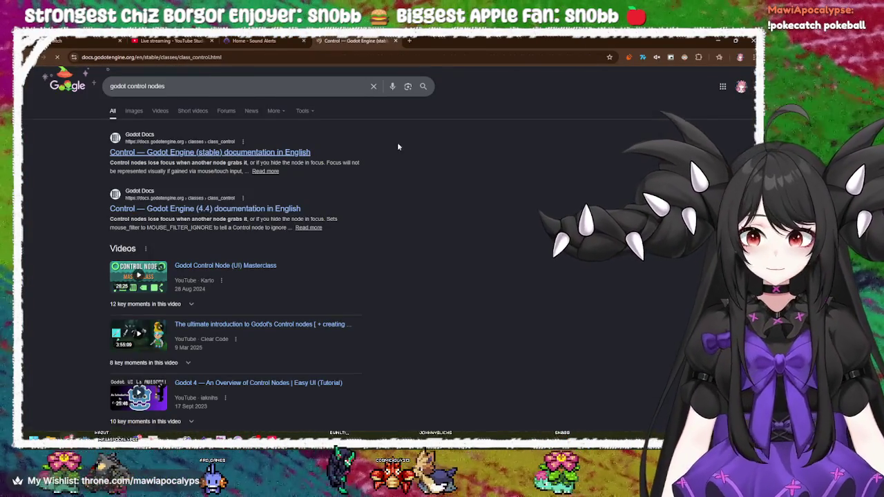
{"action": "scroll", "coordinate": [508, 235], "scroll_direction": "down", "scroll_amount": 1}
{"action": "scroll", "coordinate": [507, 235], "scroll_direction": "down", "scroll_amount": 5}
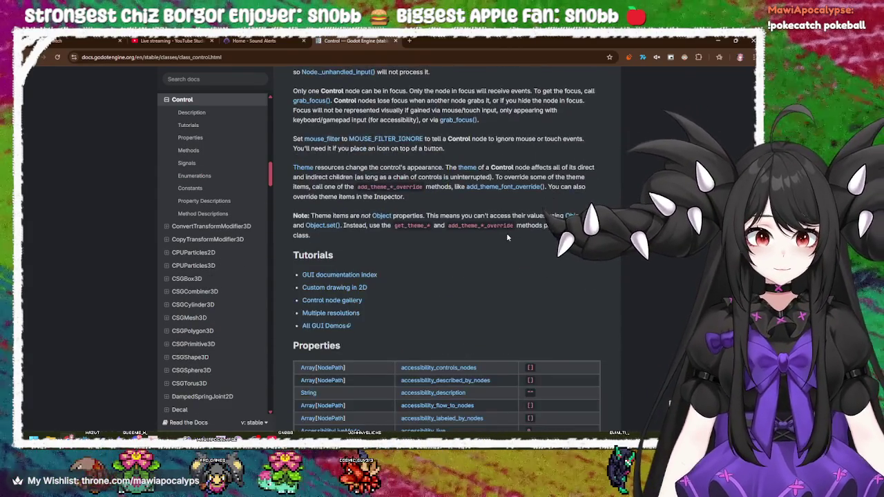
{"action": "scroll", "coordinate": [506, 235], "scroll_direction": "down", "scroll_amount": 3}
{"action": "scroll", "coordinate": [506, 236], "scroll_direction": "down", "scroll_amount": 10}
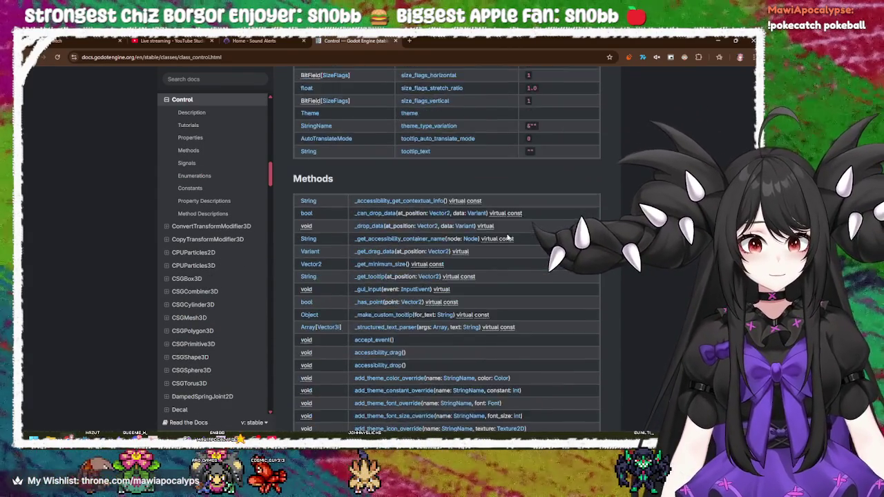
{"action": "scroll", "coordinate": [508, 236], "scroll_direction": "down", "scroll_amount": 10}
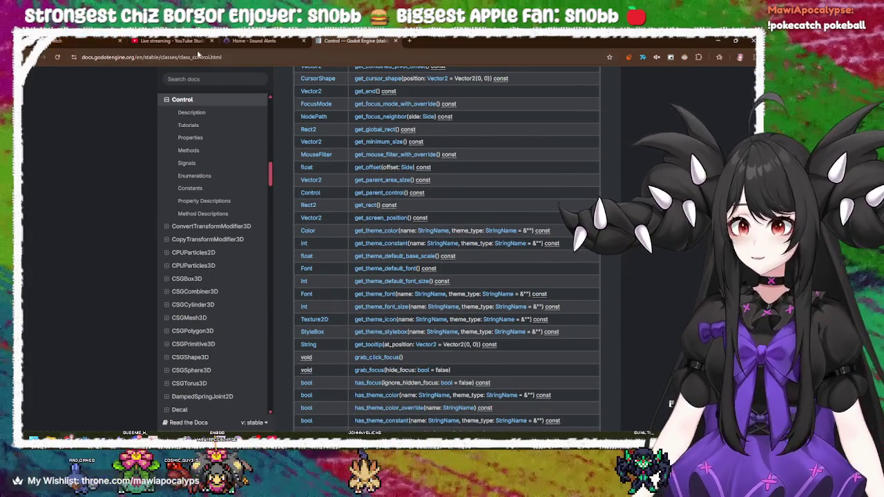
- Close the docs tab and open YouTube in a fresh tab
{"action": "key", "text": "ctrl+w"}
{"action": "key", "text": "ctrl+t"}
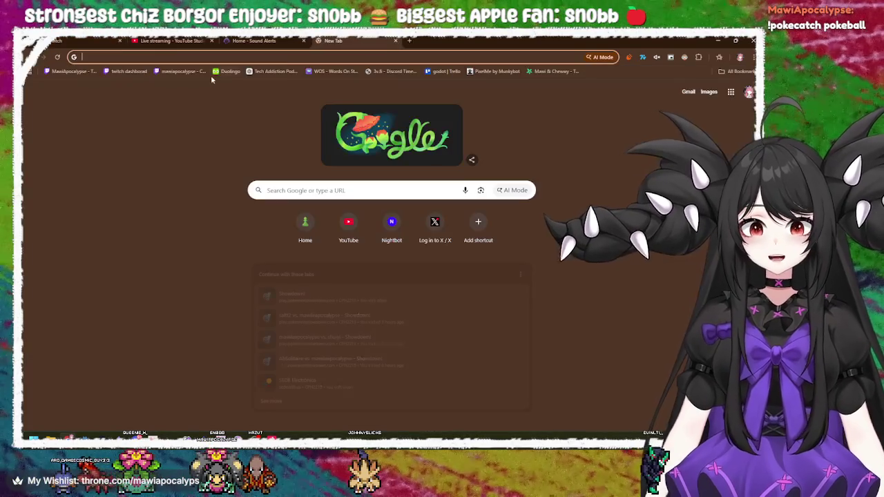
{"action": "left_click", "coordinate": [348, 221]}
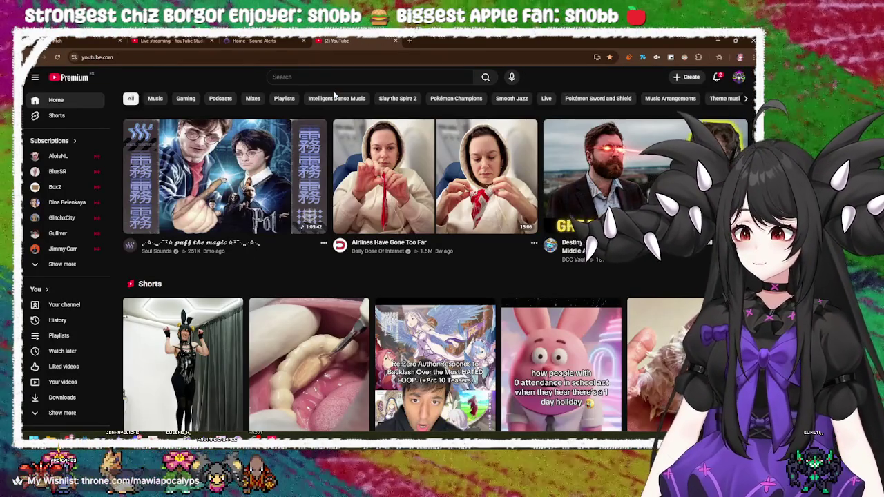
- Check the Sound Alerts, YouTube Studio and Twitch dashboard tabs, then return to YouTube home
{"action": "left_click", "coordinate": [317, 78]}
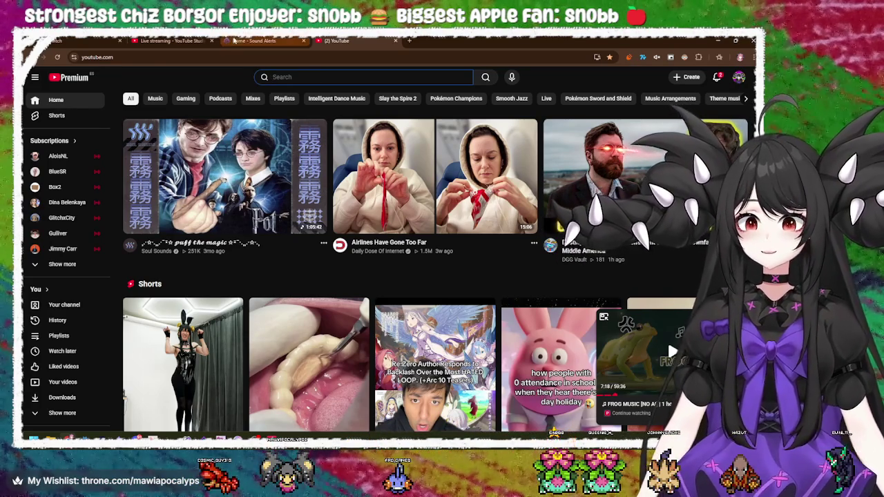
{"action": "left_click", "coordinate": [229, 41]}
{"action": "left_click", "coordinate": [166, 41]}
{"action": "left_click", "coordinate": [97, 40]}
{"action": "left_click", "coordinate": [166, 41]}
{"action": "left_click", "coordinate": [256, 41]}
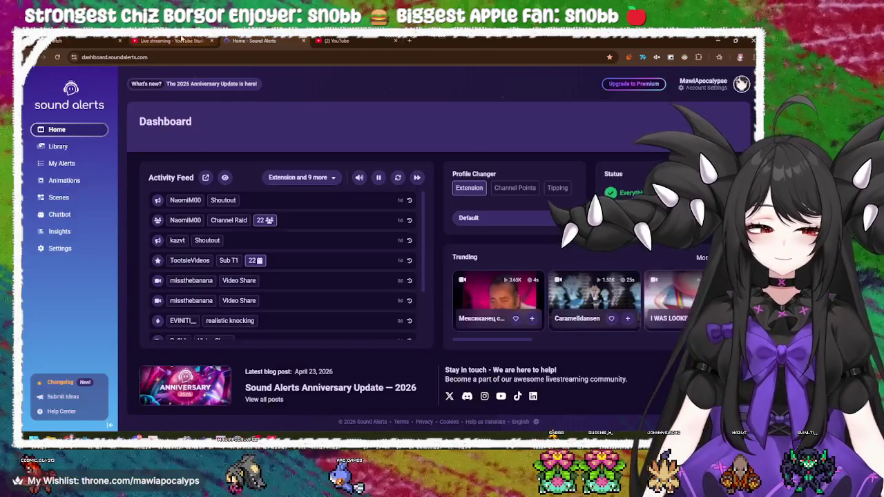
{"action": "left_click", "coordinate": [170, 40]}
{"action": "left_click", "coordinate": [97, 40]}
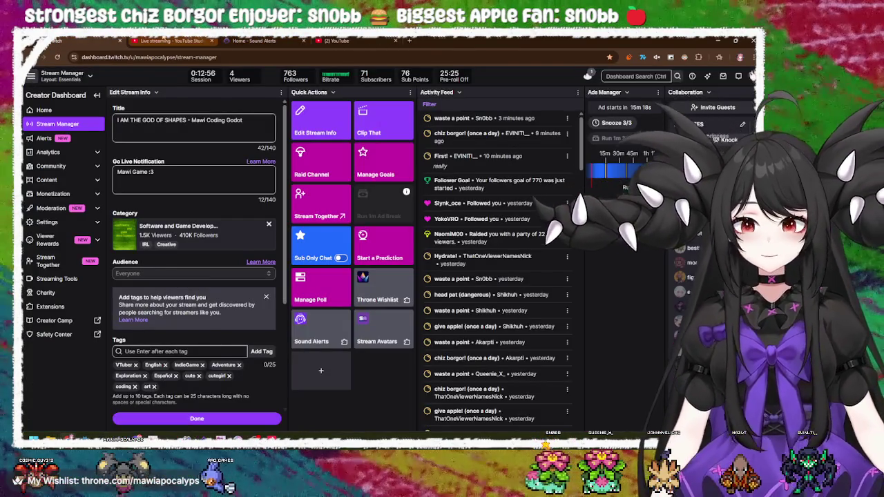
{"action": "left_click", "coordinate": [169, 40]}
{"action": "left_click", "coordinate": [336, 40]}
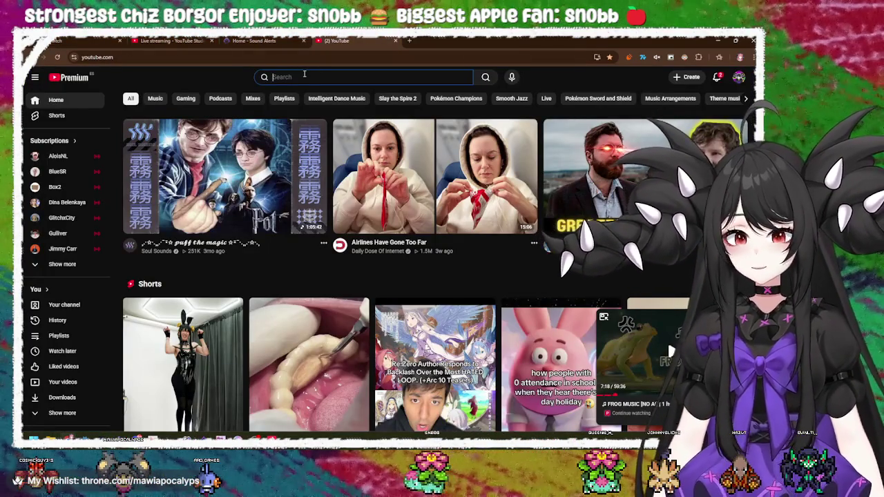
- Search YouTube for 'godot ui' and open the Godot Control Node (UI) Masterclass
{"action": "type", "text": "godot ui"}
{"action": "key", "text": "Return"}
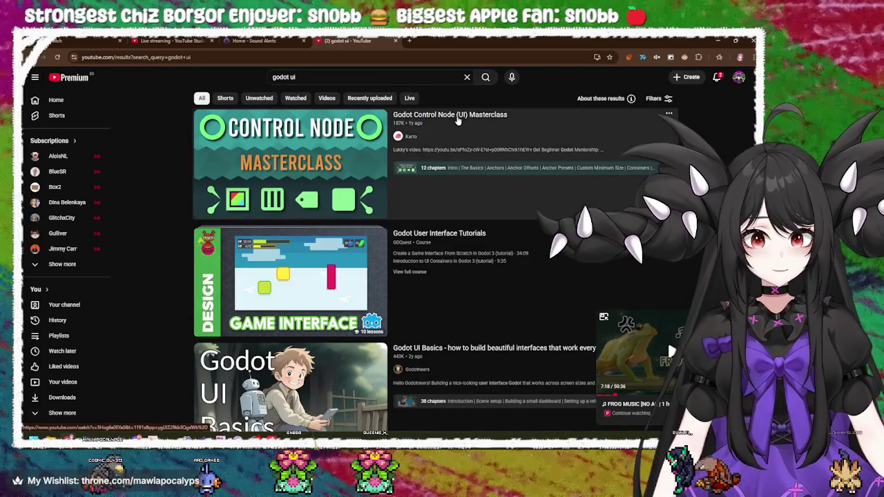
{"action": "left_click", "coordinate": [457, 116]}
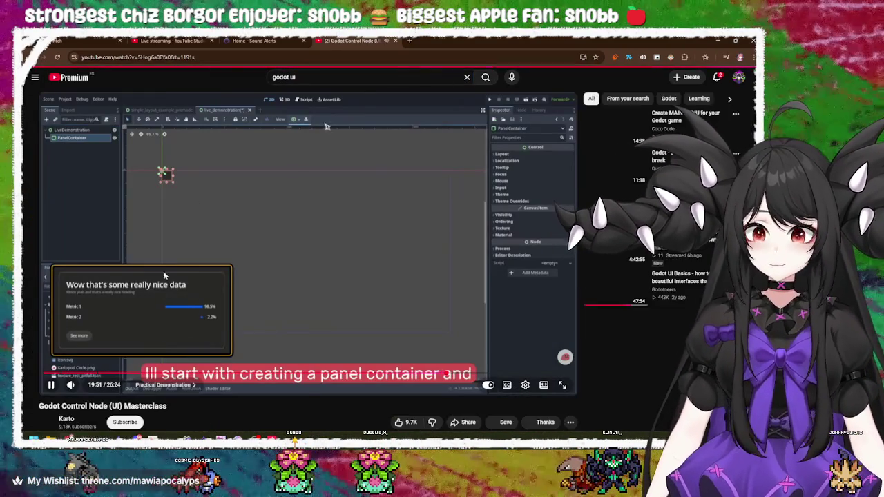
- Rewind the video near its start, open Playback speed, then bring up the lofi app
{"action": "left_click", "coordinate": [163, 274]}
{"action": "mouse_move", "coordinate": [173, 373]}
{"action": "left_mouse_down"}
{"action": "mouse_move", "coordinate": [50, 387]}
{"action": "mouse_move", "coordinate": [51, 374]}
{"action": "mouse_move", "coordinate": [67, 374]}
{"action": "mouse_move", "coordinate": [57, 374]}
{"action": "left_mouse_up"}
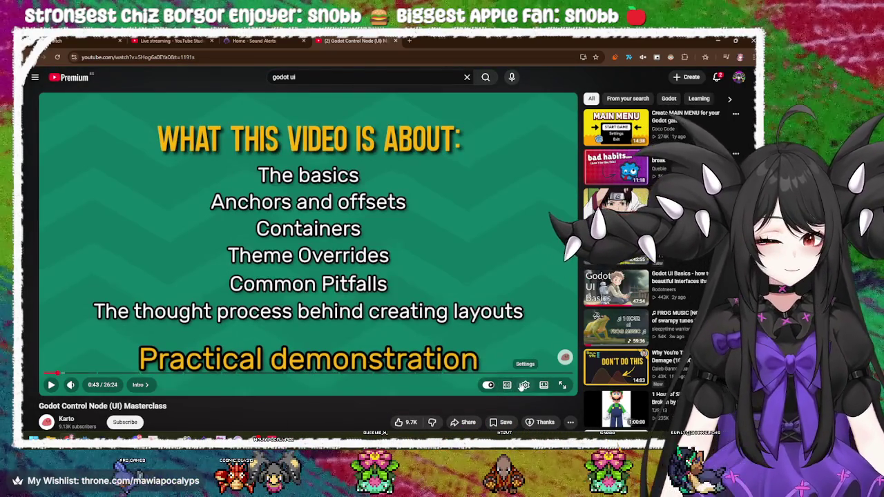
{"action": "left_click", "coordinate": [526, 387]}
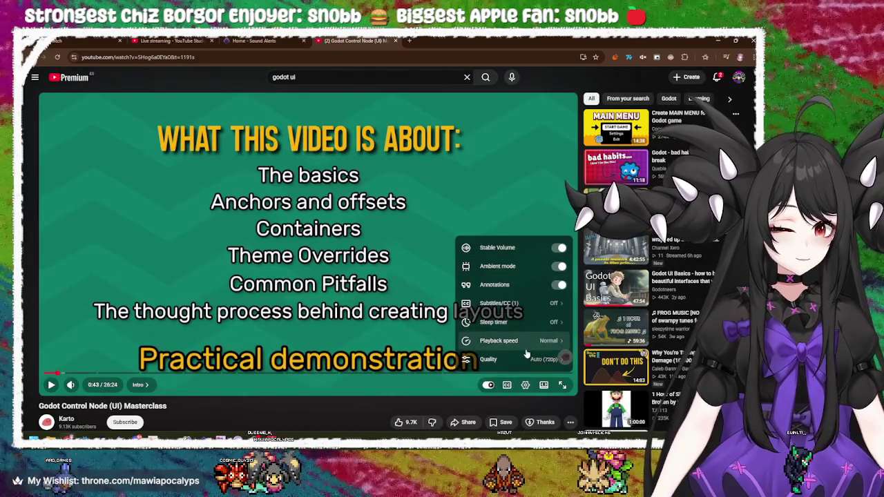
{"action": "left_click", "coordinate": [527, 340]}
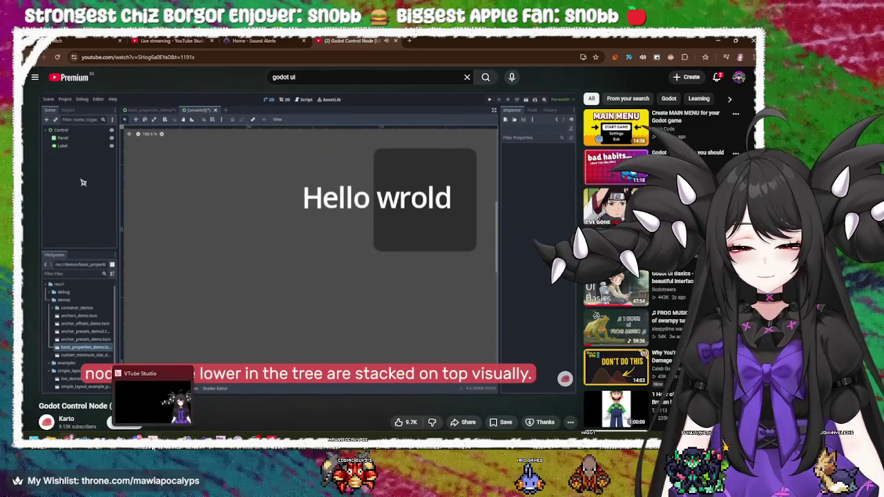
{"action": "left_click", "coordinate": [152, 398]}
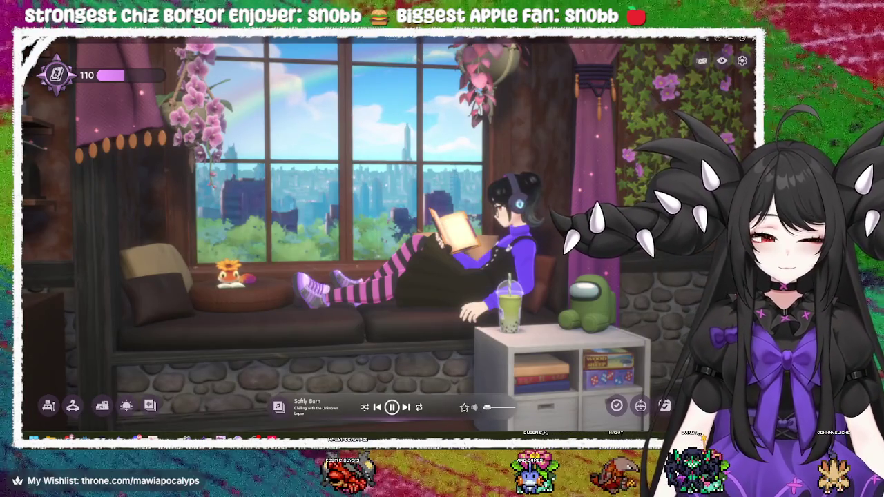
- Pause the YouTube tutorial, pass through the lofi app, and return to the Godot editor
{"action": "key", "text": "alt+Tab"}
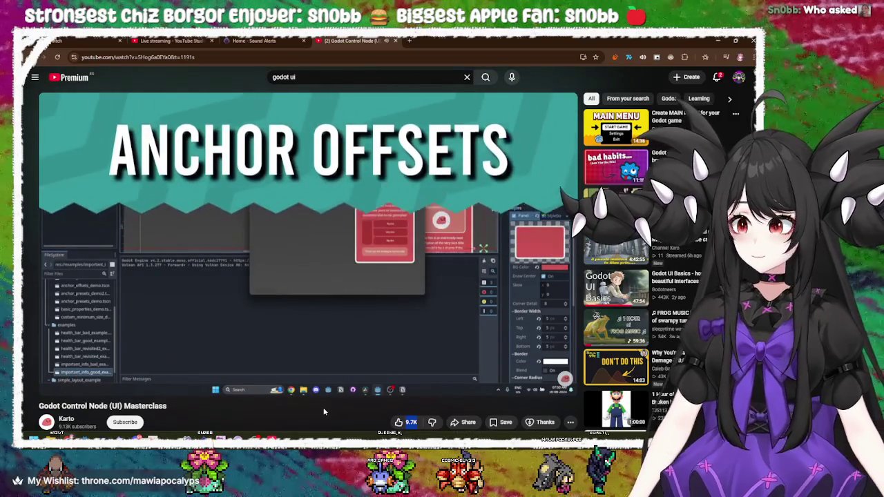
{"action": "left_click", "coordinate": [203, 213]}
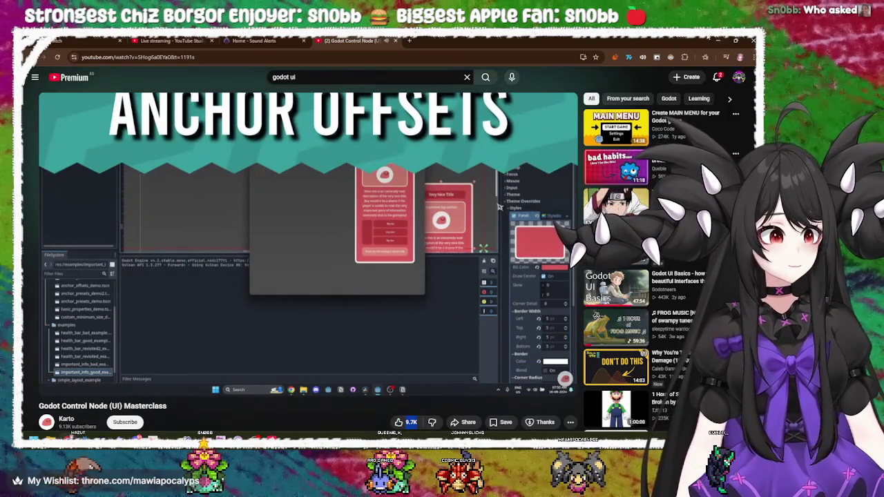
{"action": "key", "text": "alt+Tab"}
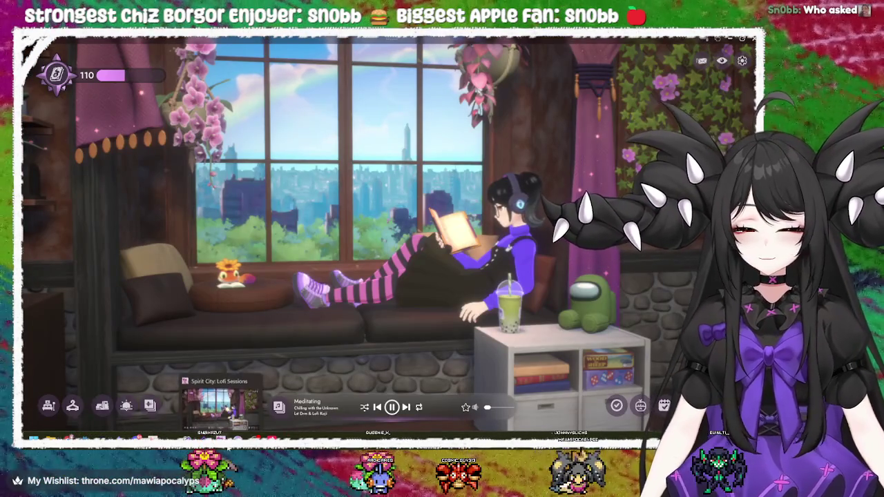
{"action": "mouse_move", "coordinate": [136, 437]}
{"action": "left_click", "coordinate": [136, 400]}
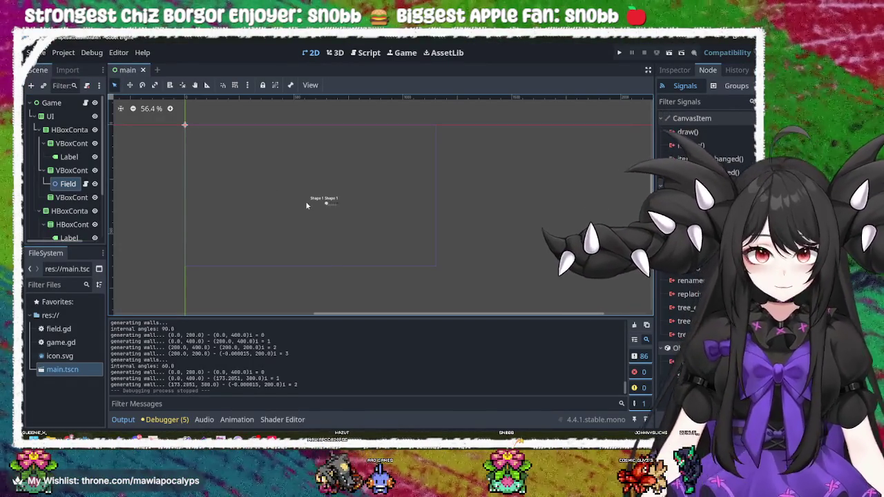
- Apply the Full Rect anchor preset to the UI node so it fills the viewport
{"action": "left_click", "coordinate": [324, 199]}
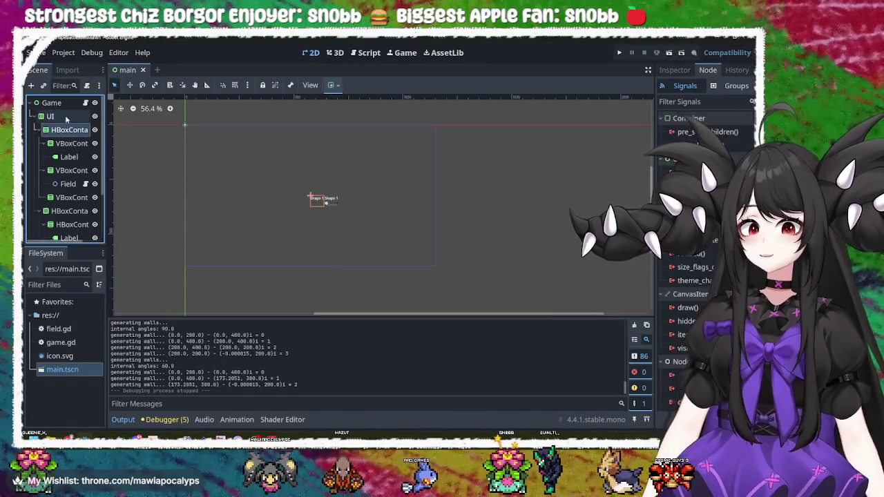
{"action": "left_click", "coordinate": [68, 129]}
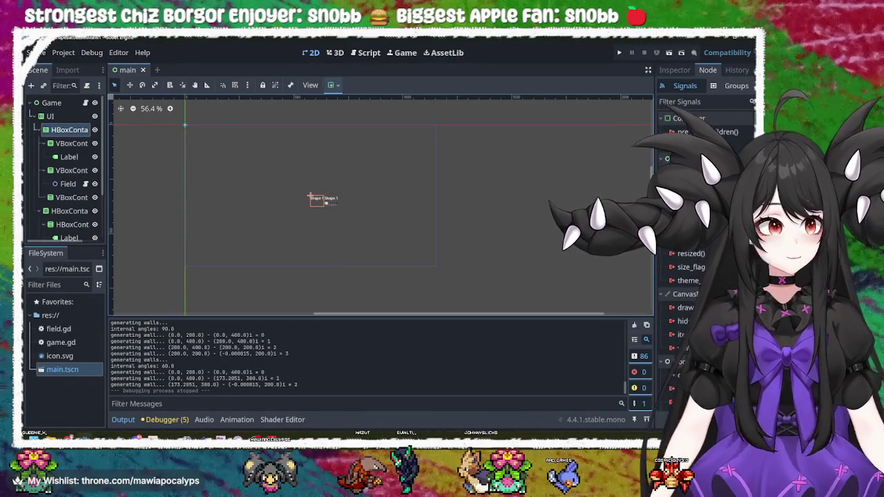
{"action": "left_click", "coordinate": [64, 129]}
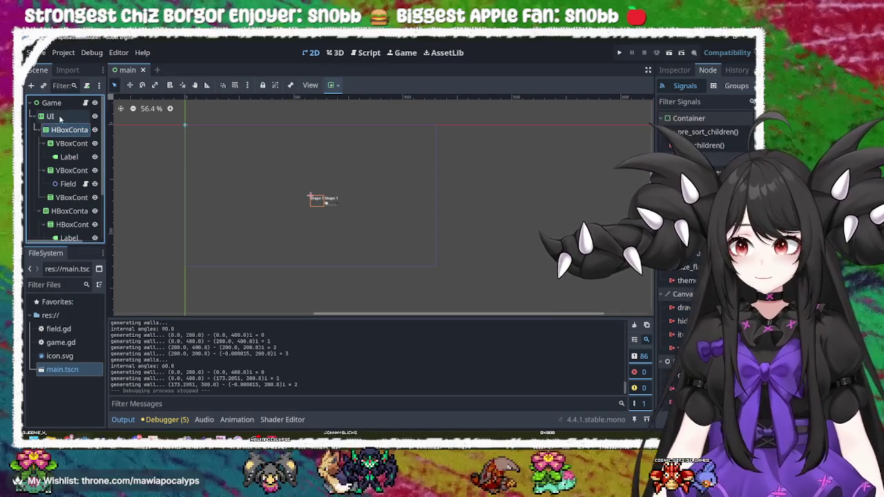
{"action": "left_click", "coordinate": [51, 103]}
{"action": "left_click", "coordinate": [50, 103]}
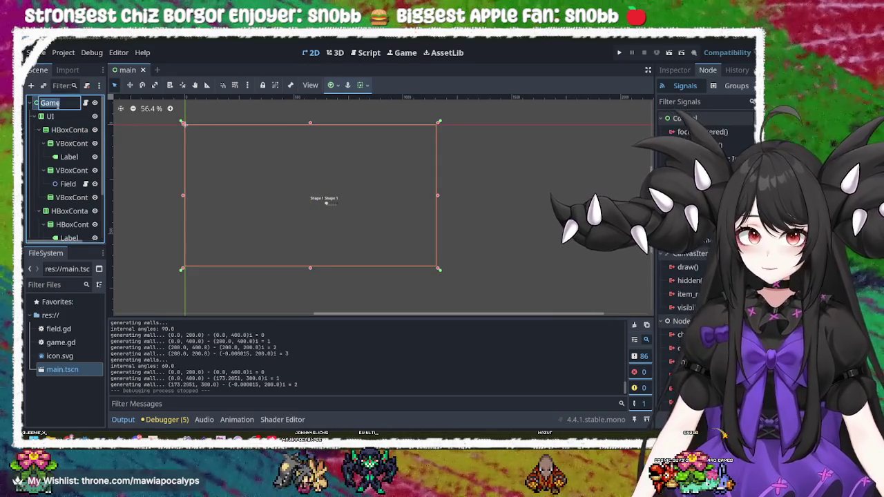
{"action": "key", "text": "Return"}
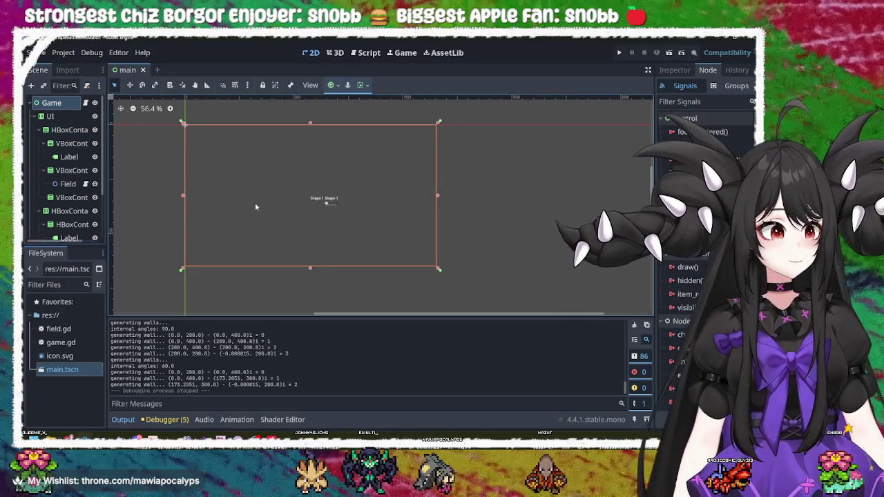
{"action": "left_click", "coordinate": [675, 70]}
{"action": "left_click", "coordinate": [60, 119]}
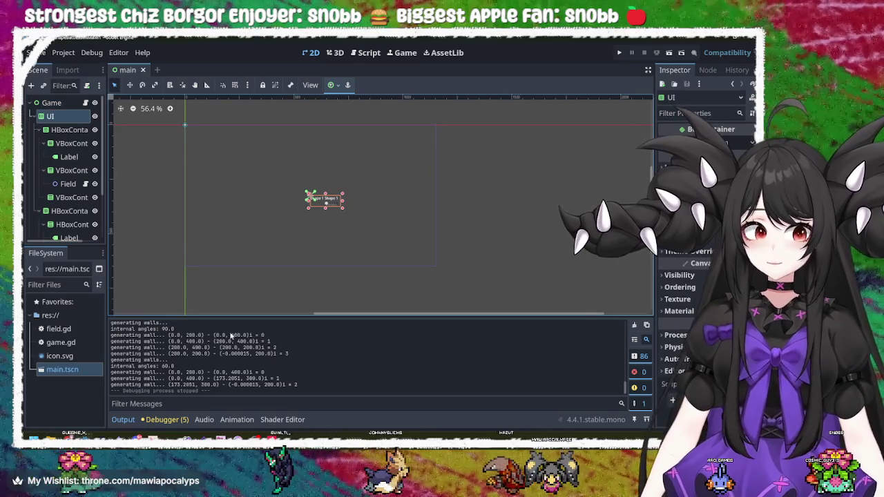
{"action": "left_click", "coordinate": [331, 84]}
{"action": "left_click", "coordinate": [384, 160]}
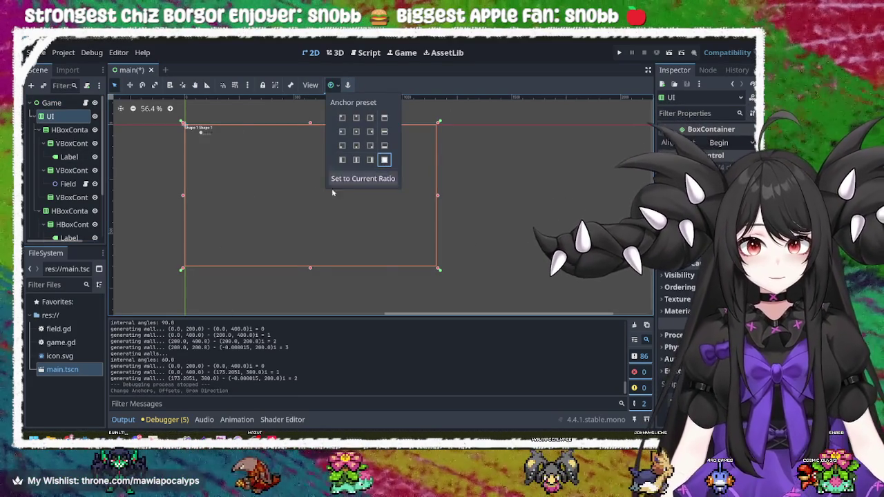
- Set the first HBoxContainer's Alignment to Center in the Inspector
{"action": "left_click", "coordinate": [64, 131]}
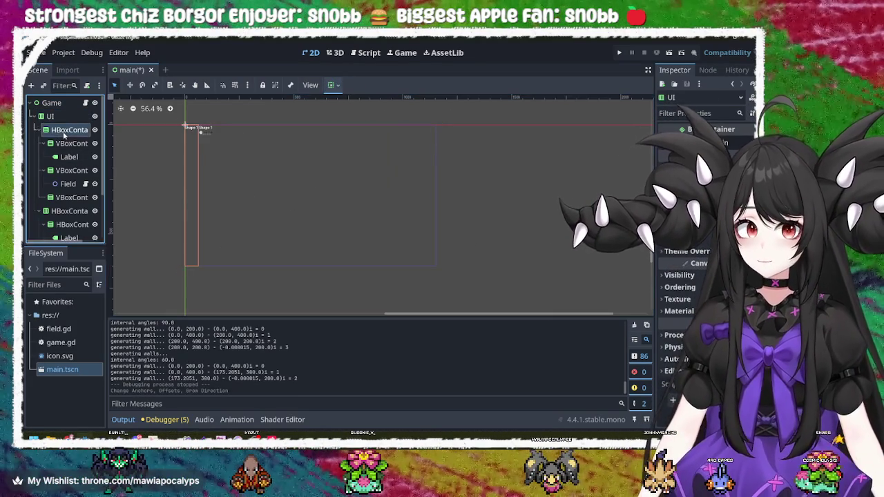
{"action": "left_click", "coordinate": [50, 116]}
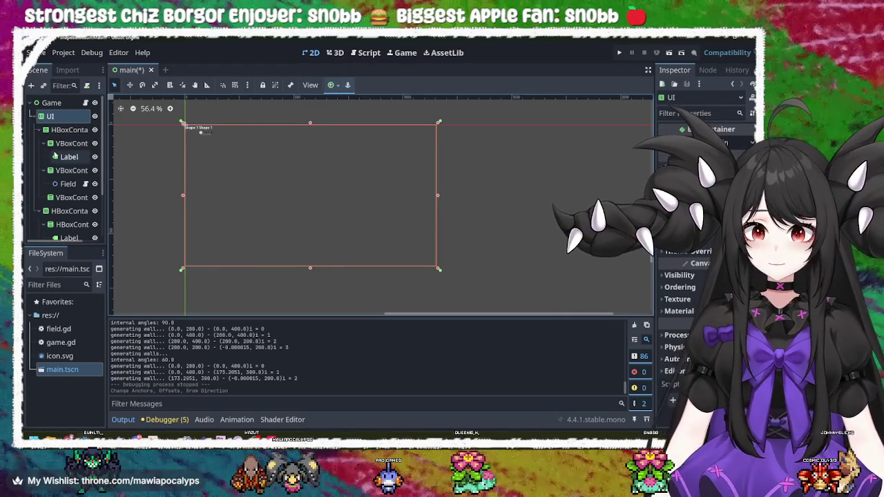
{"action": "left_click", "coordinate": [64, 128]}
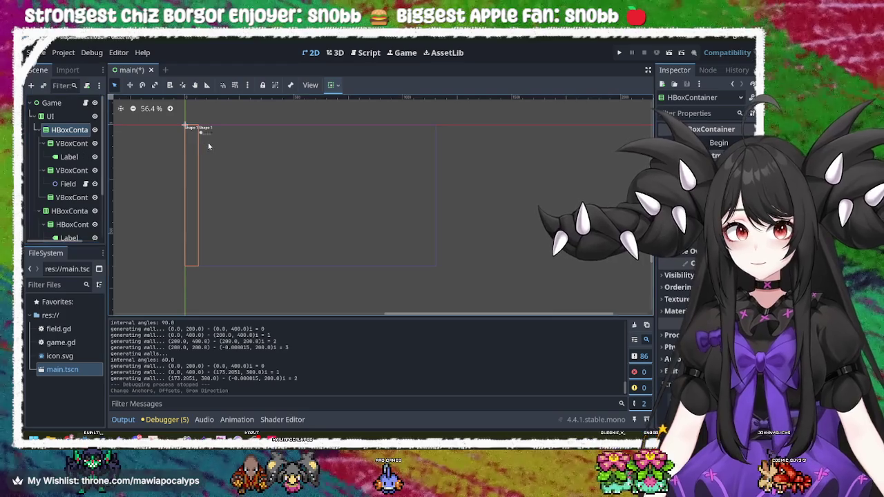
{"action": "left_click", "coordinate": [70, 143]}
{"action": "left_click", "coordinate": [69, 158]}
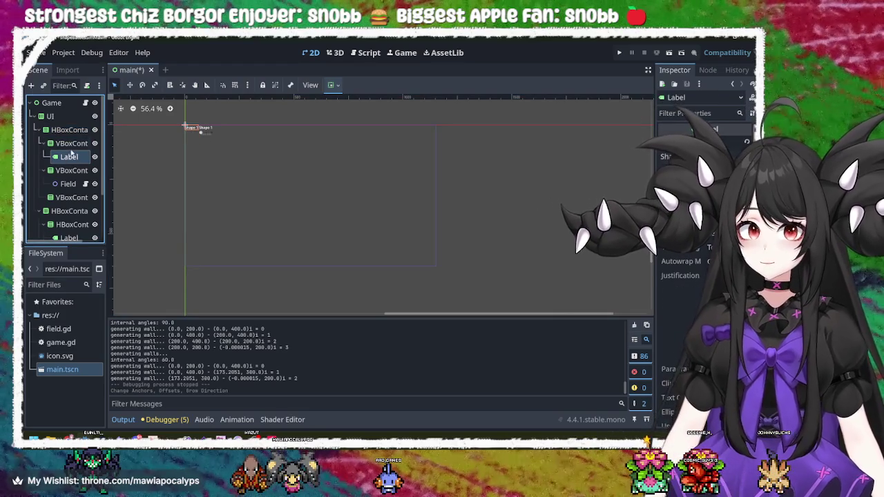
{"action": "left_click", "coordinate": [69, 130]}
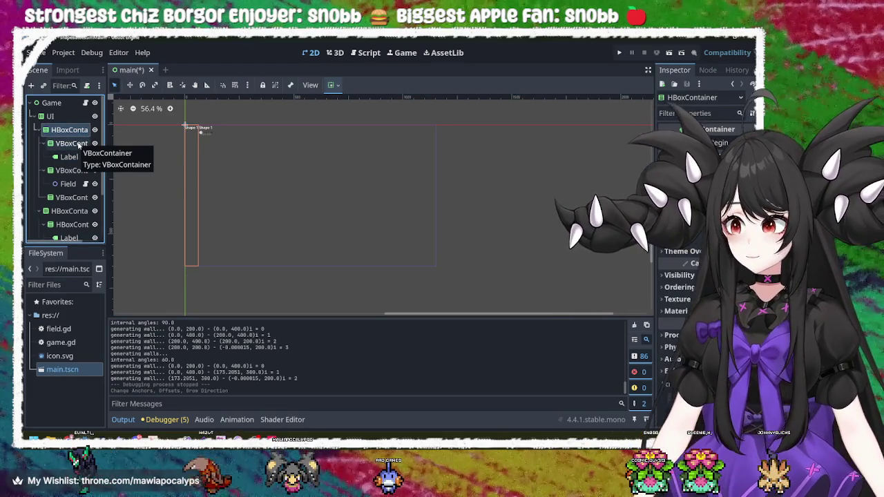
{"action": "key", "text": "F2"}
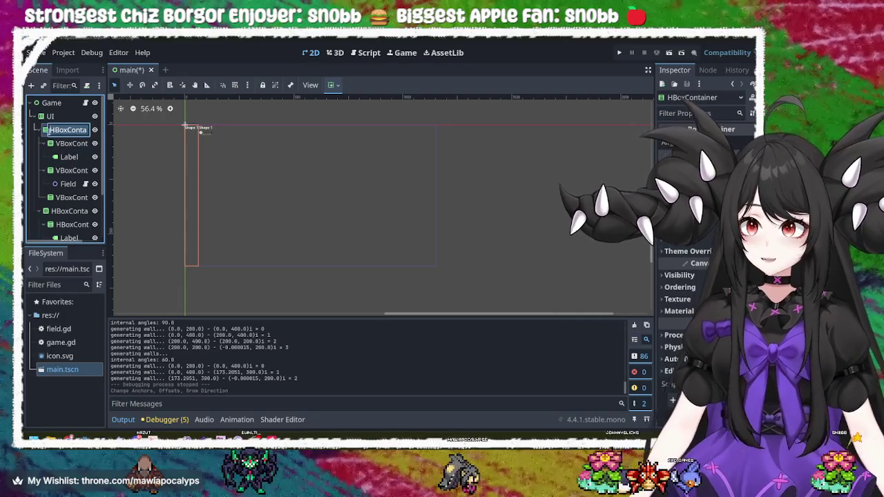
{"action": "left_click", "coordinate": [273, 135]}
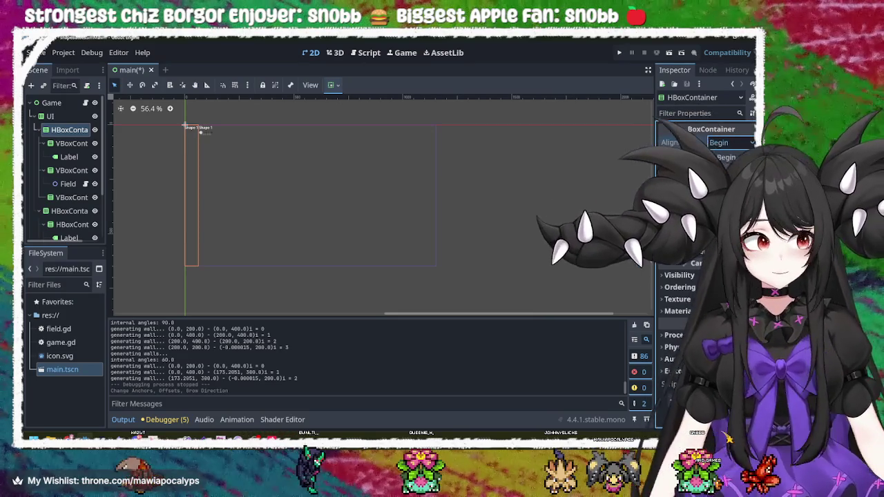
{"action": "left_click", "coordinate": [726, 170]}
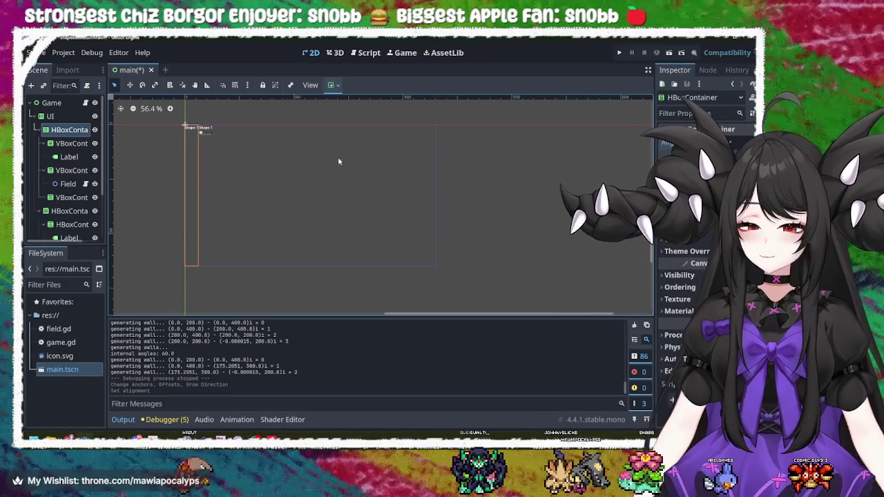
{"action": "left_click", "coordinate": [38, 130]}
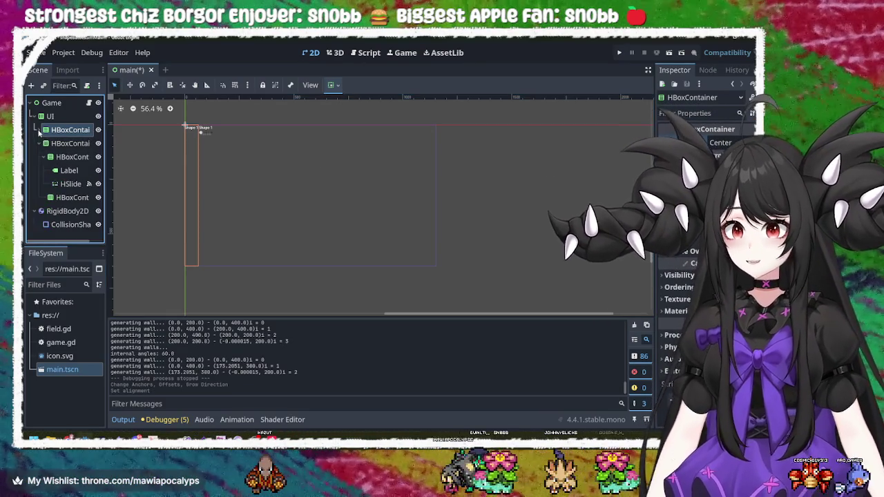
- Set HBoxContainer2's Alignment to Center
{"action": "left_click", "coordinate": [54, 143]}
{"action": "left_click", "coordinate": [43, 143]}
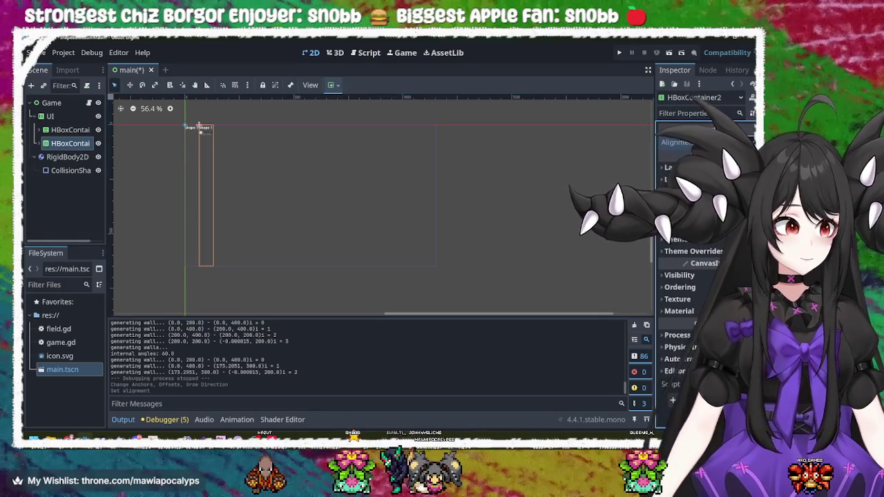
{"action": "key", "text": "ctrl+z"}
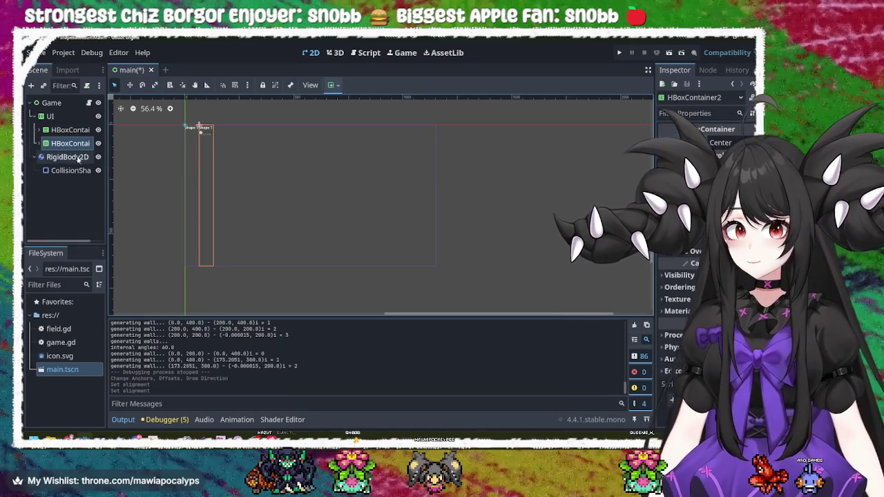
{"action": "left_click", "coordinate": [82, 146]}
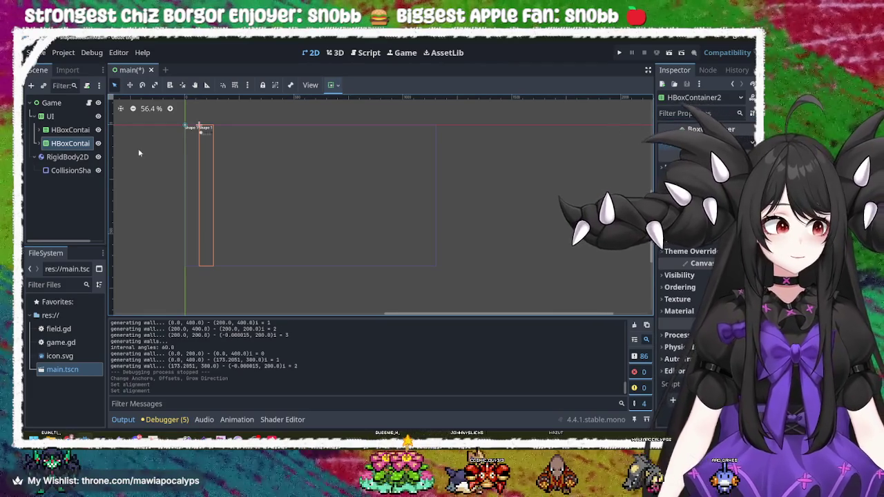
- Set the first VBoxContainer's vertical size flag to Expand
{"action": "left_click", "coordinate": [65, 129]}
{"action": "key", "text": "Right"}
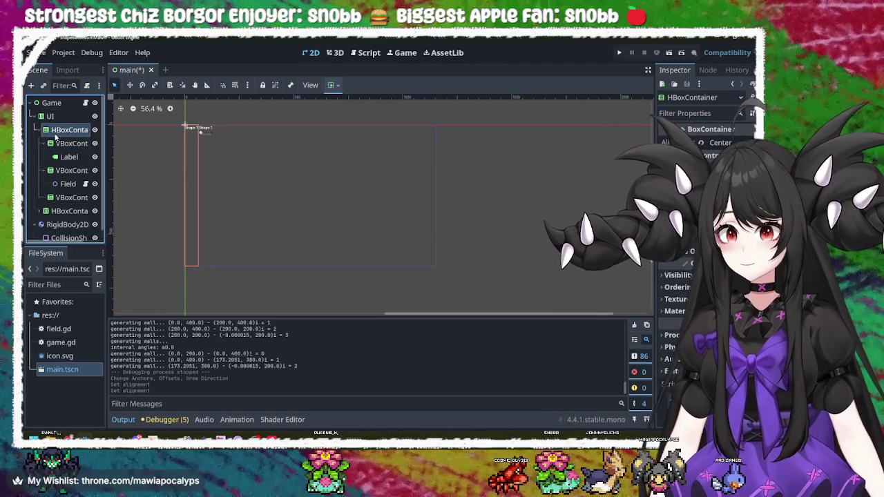
{"action": "left_click", "coordinate": [63, 142]}
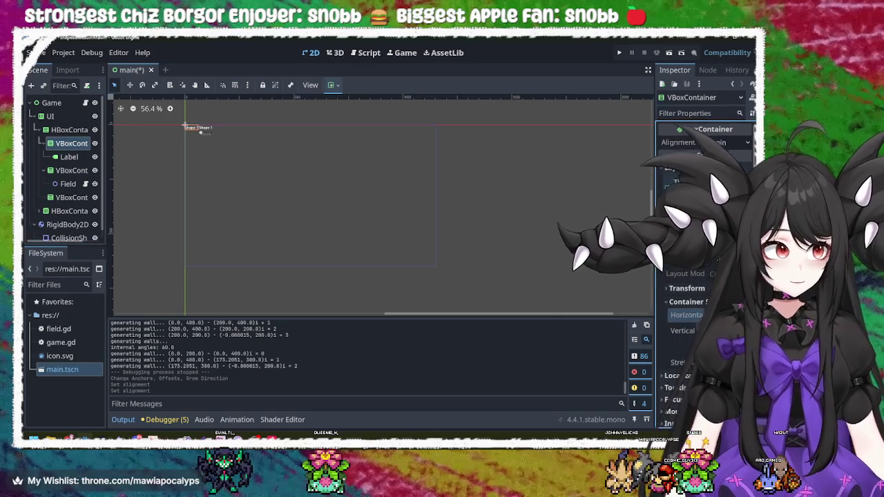
{"action": "left_click", "coordinate": [719, 331]}
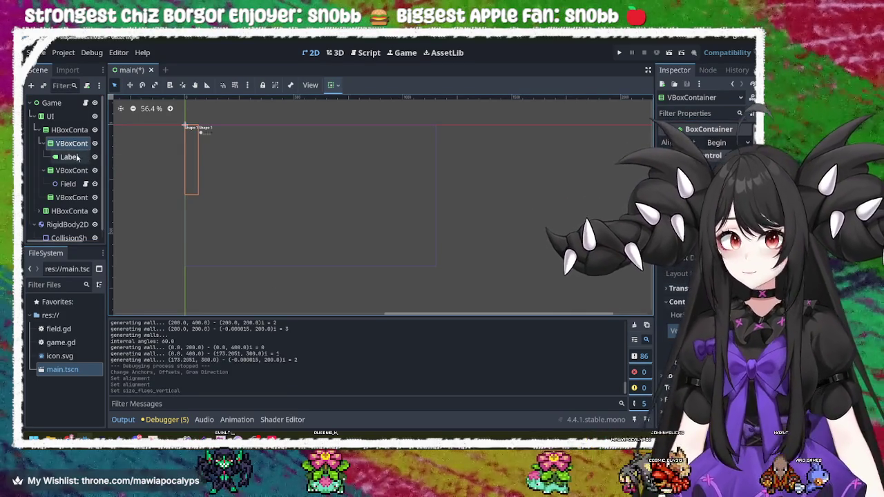
- Check the Label and Field nodes, then start adding a child node under VBoxContainer2
{"action": "left_click", "coordinate": [74, 158]}
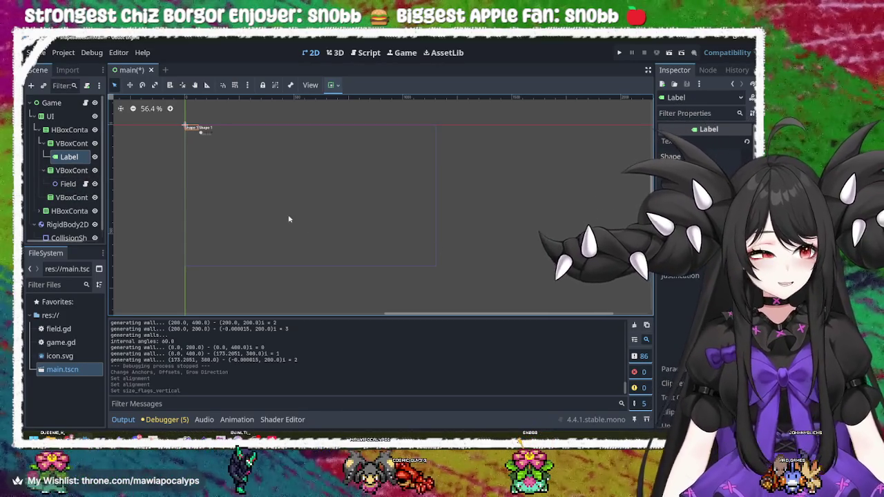
{"action": "left_click", "coordinate": [68, 183]}
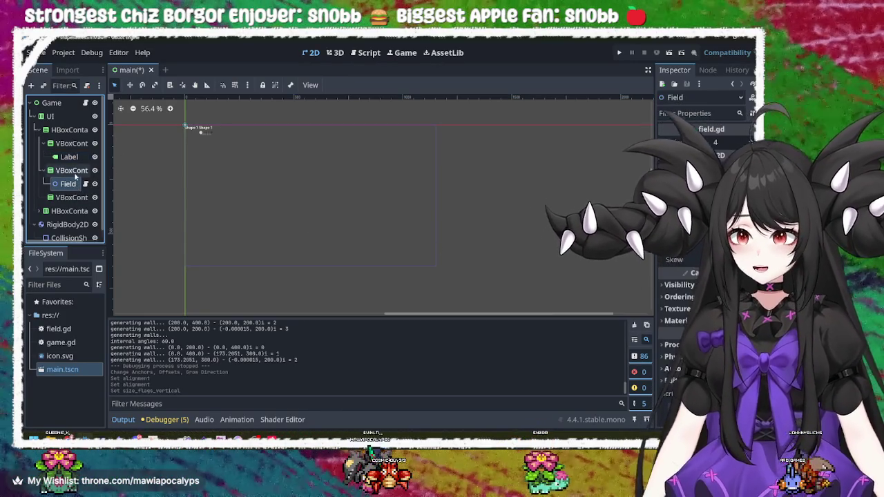
{"action": "left_click", "coordinate": [74, 171]}
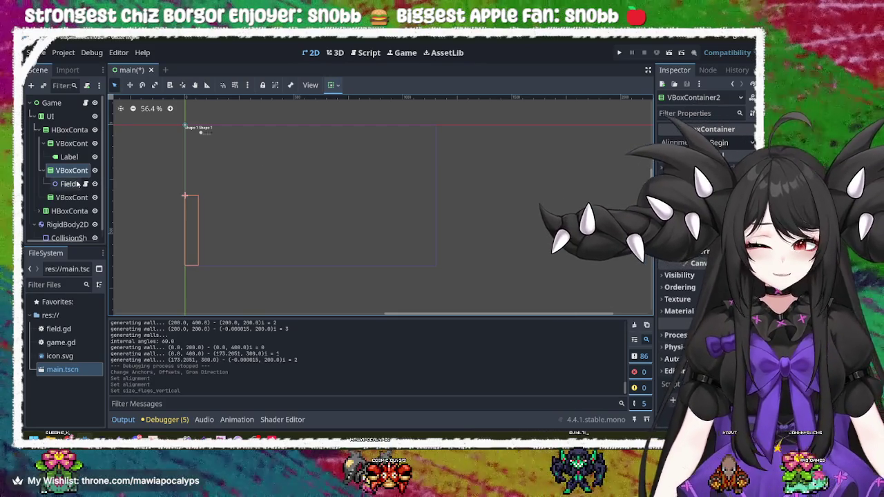
{"action": "left_click", "coordinate": [71, 184]}
{"action": "left_click", "coordinate": [71, 183]}
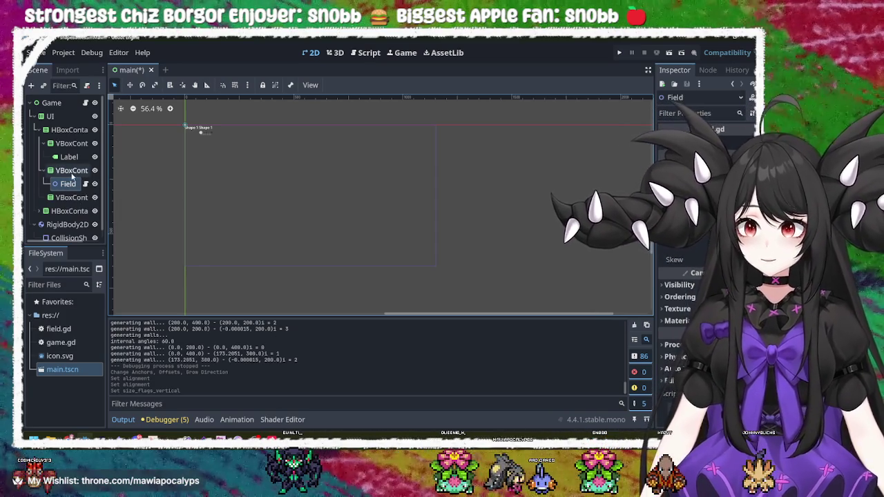
{"action": "left_click", "coordinate": [69, 170]}
{"action": "right_click", "coordinate": [73, 172]}
{"action": "left_click", "coordinate": [89, 154]}
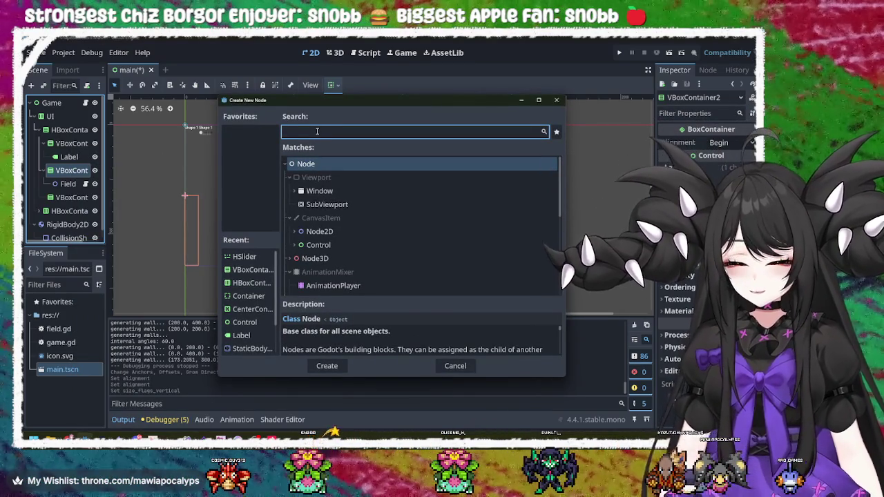
- Add a ColorRect under VBoxContainer2, colour it purple, and show its Layout properties
{"action": "type", "text": "color"}
{"action": "key", "text": "Return"}
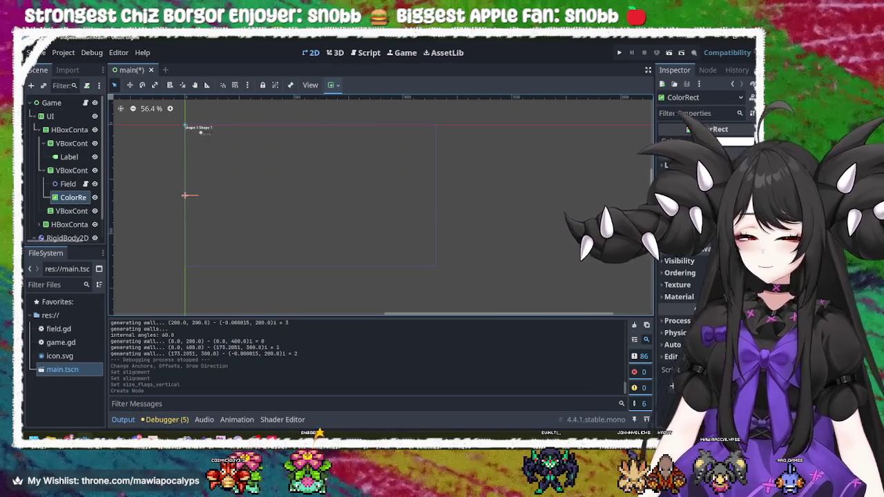
{"action": "left_click", "coordinate": [736, 142]}
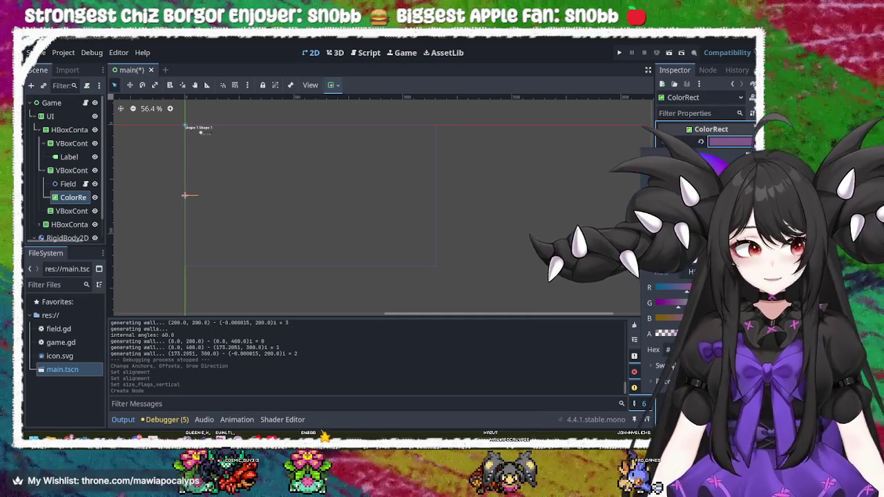
{"action": "left_click", "coordinate": [73, 201]}
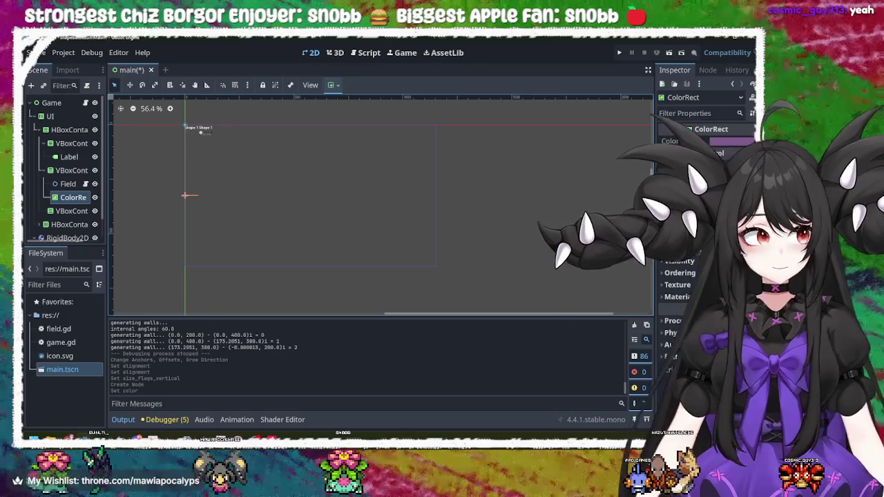
{"action": "left_click", "coordinate": [63, 198]}
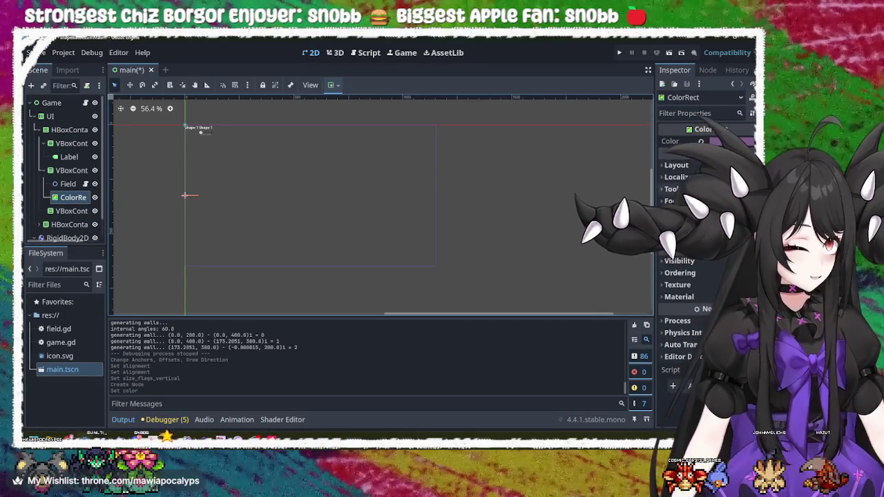
{"action": "left_click", "coordinate": [680, 164]}
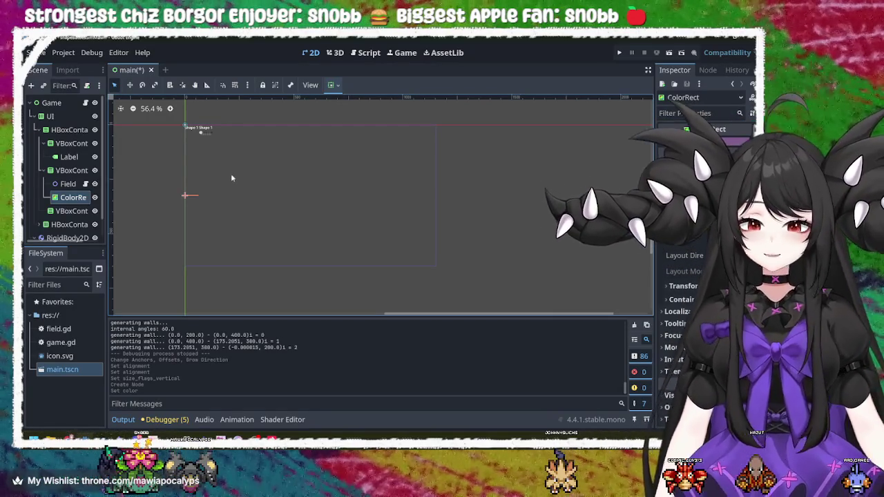
- Set the ColorRect's container sizing to Horizontal Center and Vertical Center, with Vertical Expand enabled
{"action": "scroll", "coordinate": [186, 132], "scroll_direction": "up", "scroll_amount": 4}
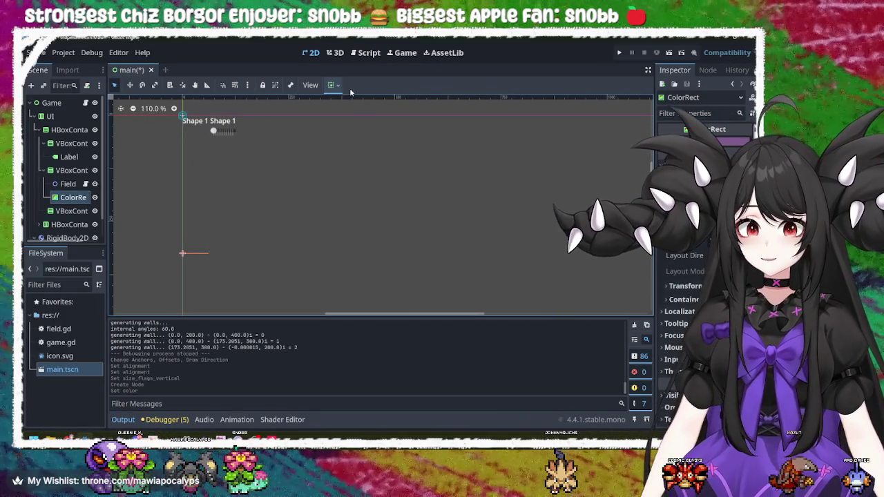
{"action": "left_click", "coordinate": [331, 86]}
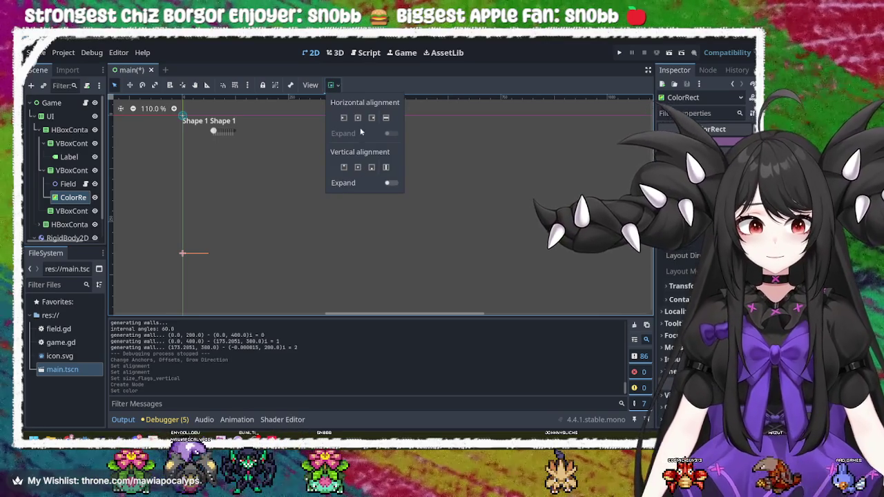
{"action": "left_click", "coordinate": [358, 117]}
{"action": "left_click", "coordinate": [358, 167]}
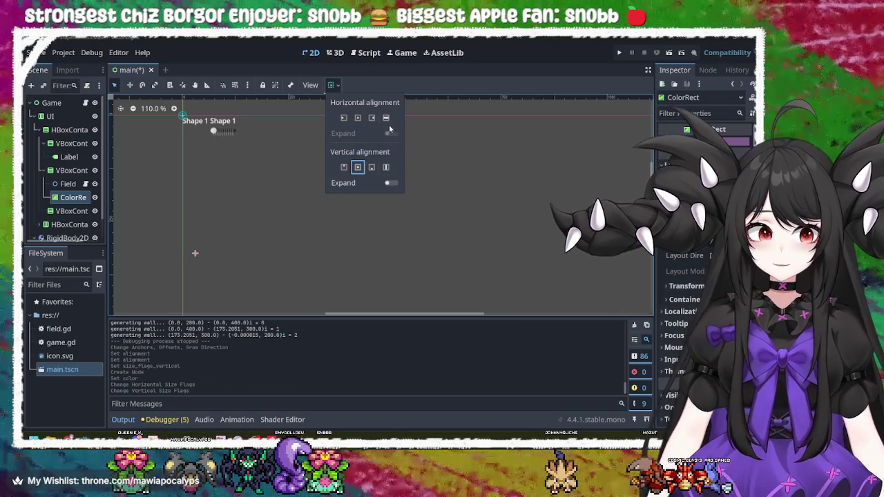
{"action": "left_click", "coordinate": [391, 184]}
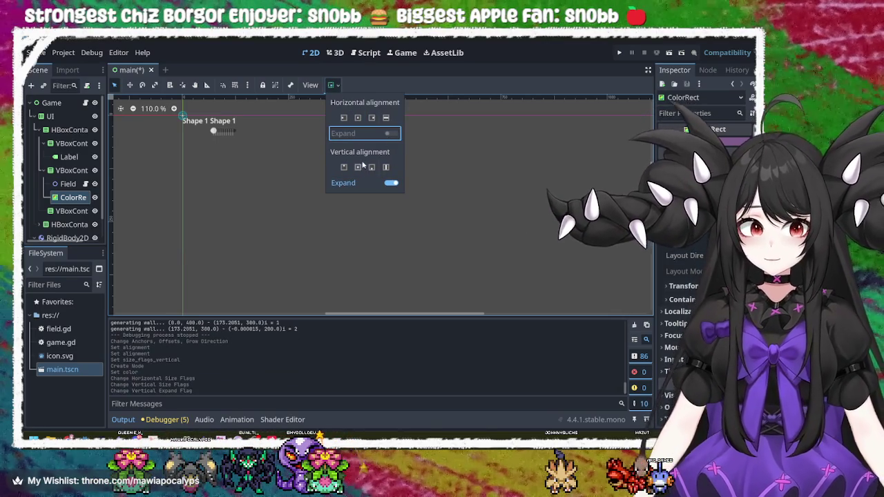
{"action": "left_click", "coordinate": [359, 167]}
{"action": "left_click", "coordinate": [357, 117]}
{"action": "scroll", "coordinate": [262, 216], "scroll_direction": "down", "scroll_amount": 3}
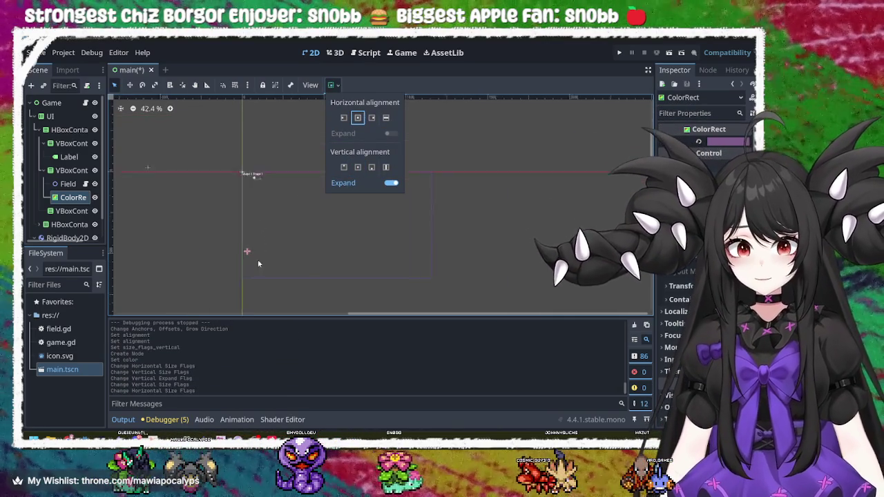
{"action": "left_click", "coordinate": [619, 59]}
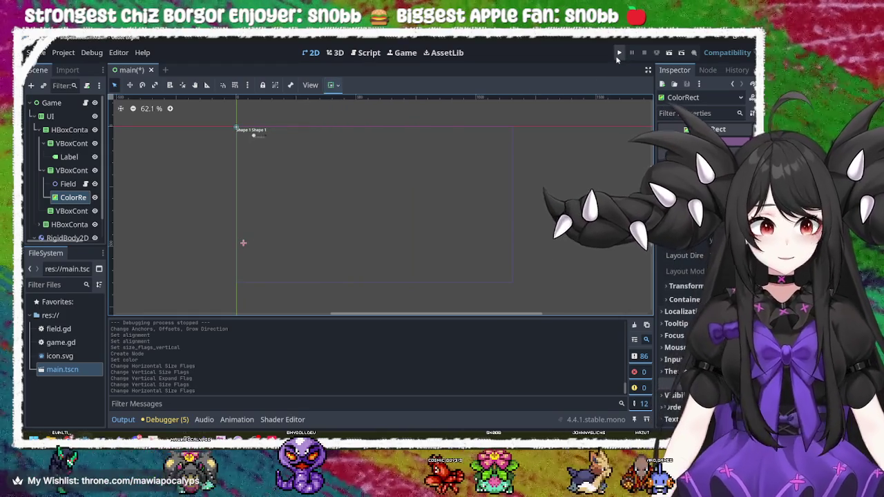
- Test-run the layout, then move the Field node under the ColorRect in the Scene dock
{"action": "left_click", "coordinate": [620, 56]}
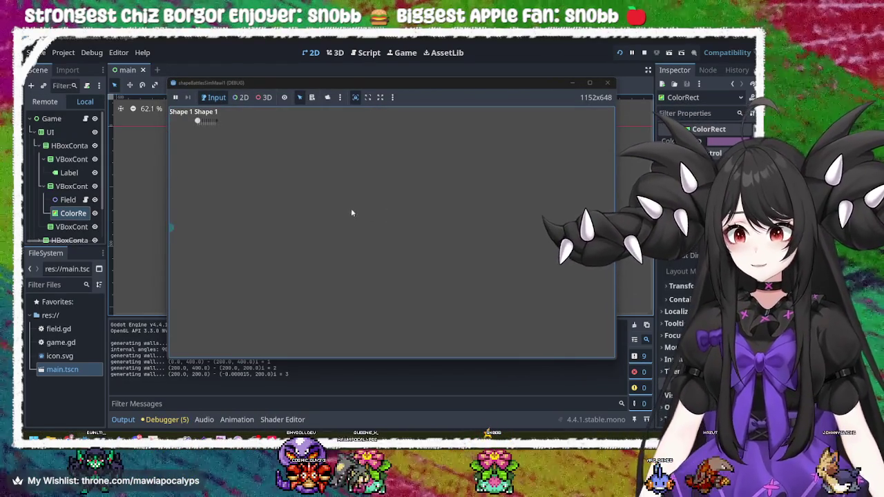
{"action": "left_click", "coordinate": [607, 83]}
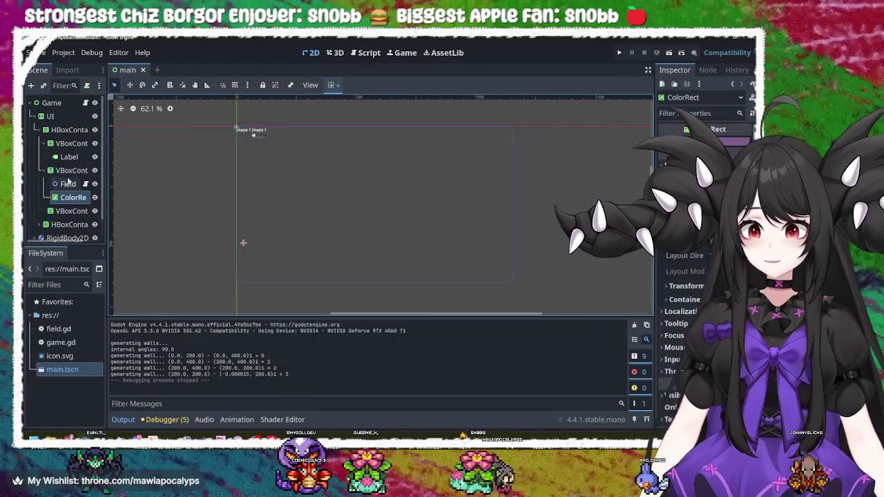
{"action": "left_click", "coordinate": [64, 185]}
{"action": "left_click_drag", "start_coordinate": [74, 200], "coordinate": [75, 199]}
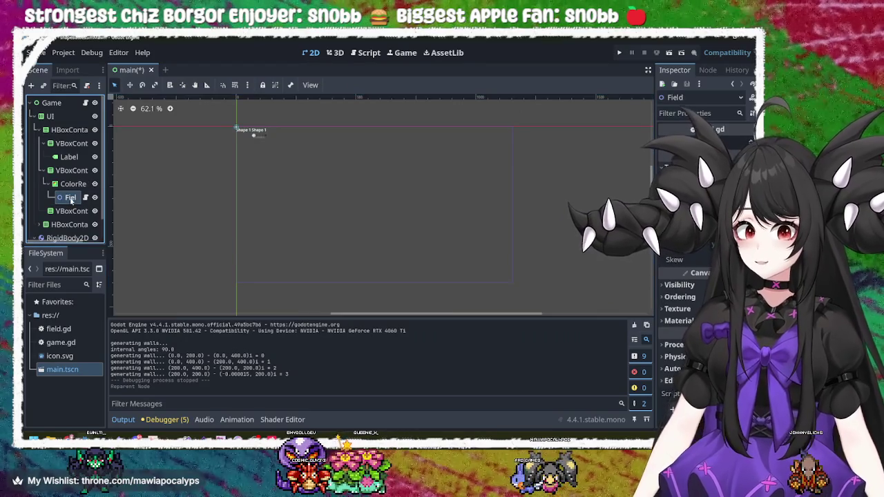
- Run the game again, drag the Shape 1 slider up to regenerate the shape, then stop it
{"action": "left_click", "coordinate": [246, 163]}
{"action": "key", "text": "F5"}
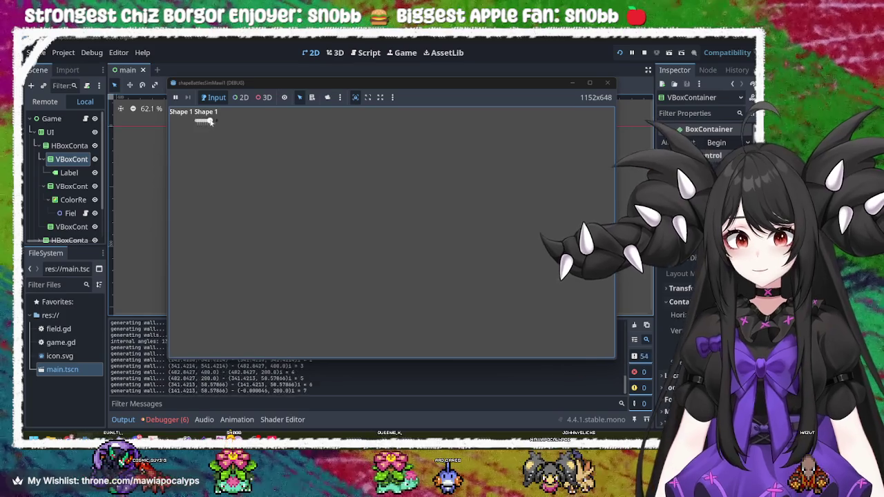
{"action": "left_click_drag", "start_coordinate": [197, 122], "coordinate": [215, 122]}
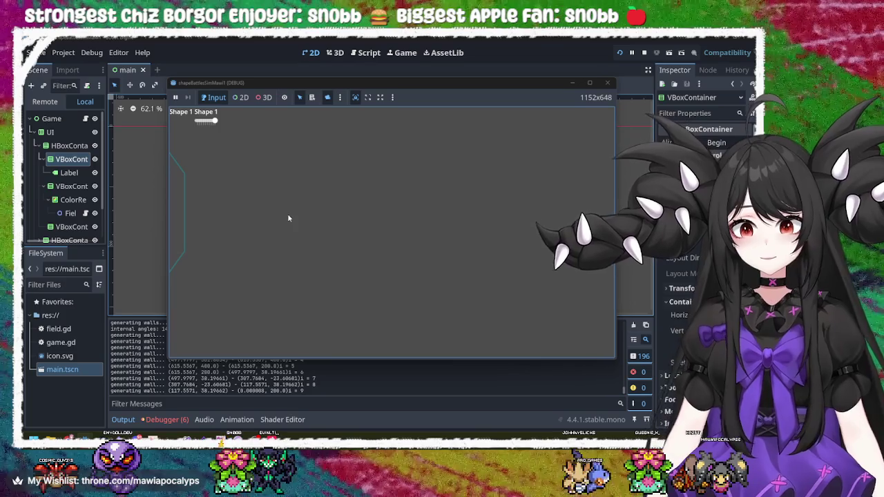
{"action": "left_click", "coordinate": [241, 97]}
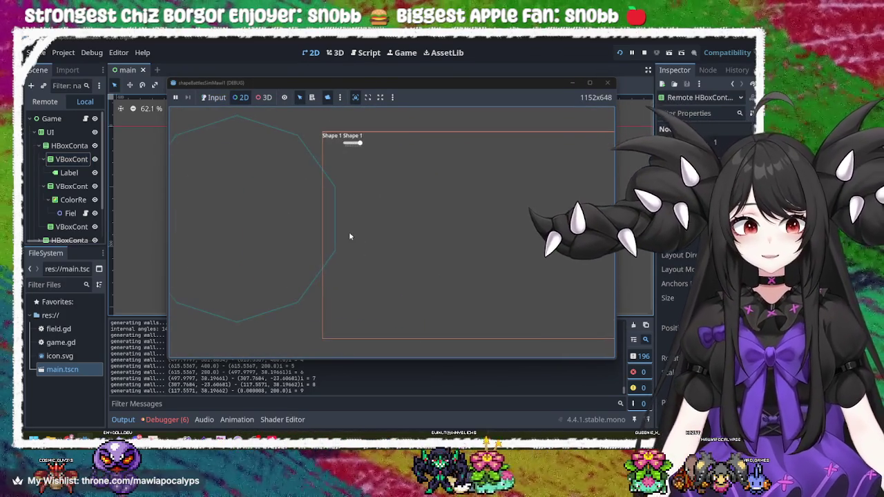
{"action": "left_click", "coordinate": [345, 161]}
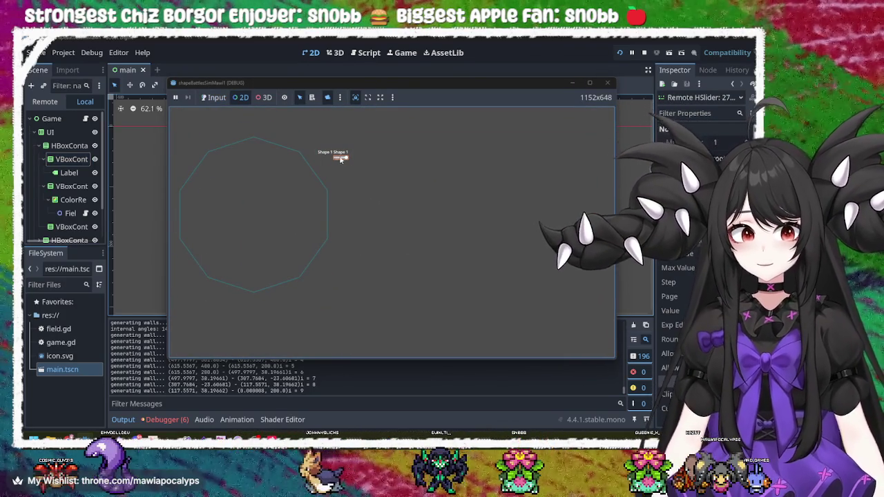
{"action": "left_click", "coordinate": [331, 101]}
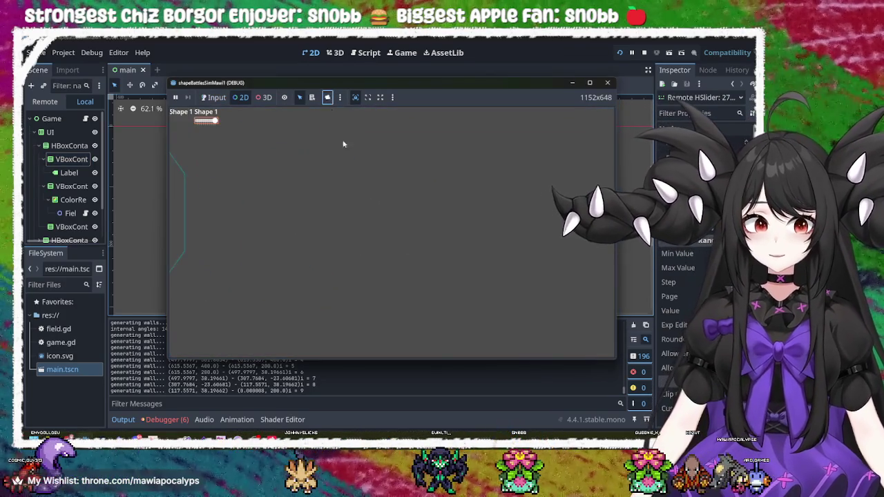
{"action": "left_click", "coordinate": [607, 82]}
{"action": "left_click_drag", "start_coordinate": [449, 172], "coordinate": [313, 199]}
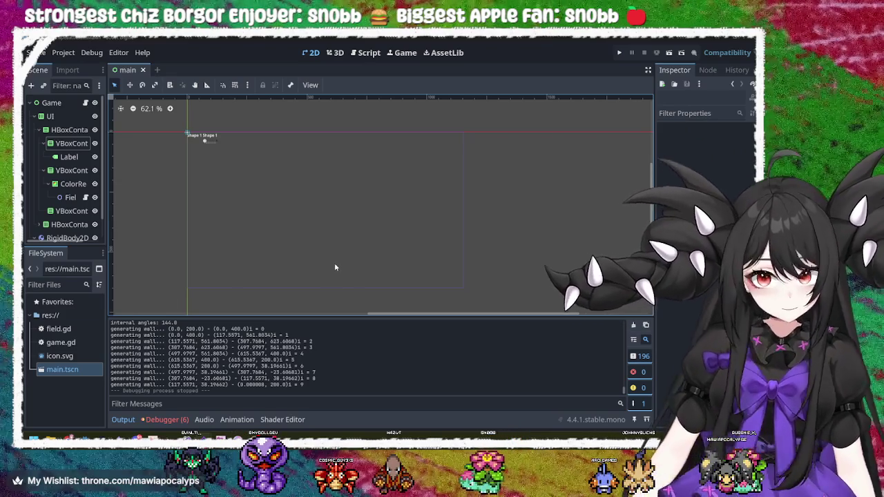
- Change the ColorRect's horizontal sizing and make it fill vertically, then run the game from UI
{"action": "left_click", "coordinate": [73, 185]}
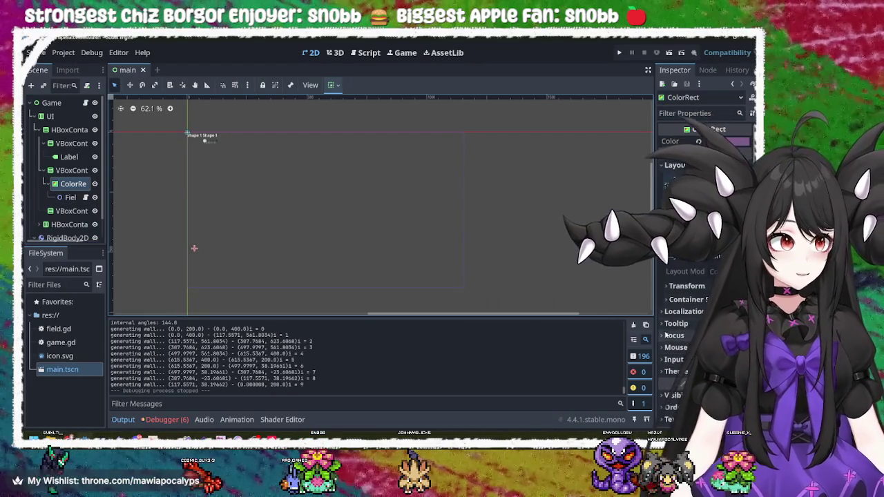
{"action": "left_click", "coordinate": [687, 286]}
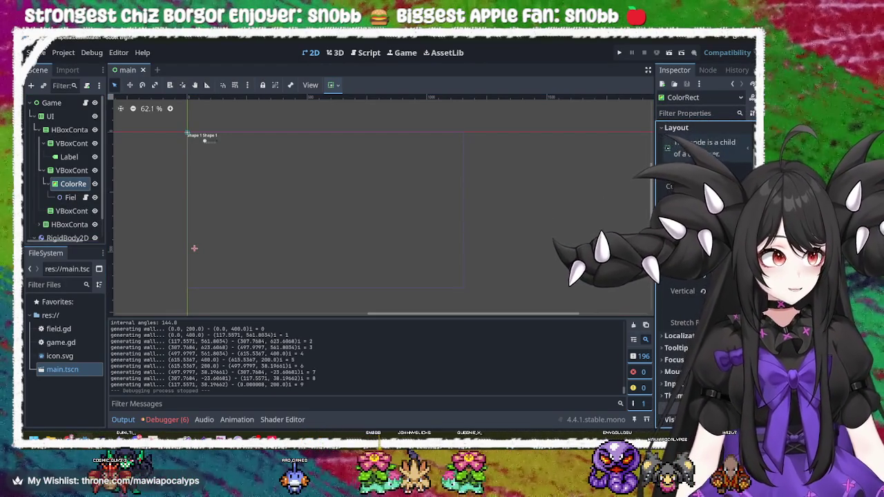
{"action": "left_click", "coordinate": [704, 277]}
{"action": "left_click", "coordinate": [704, 291]}
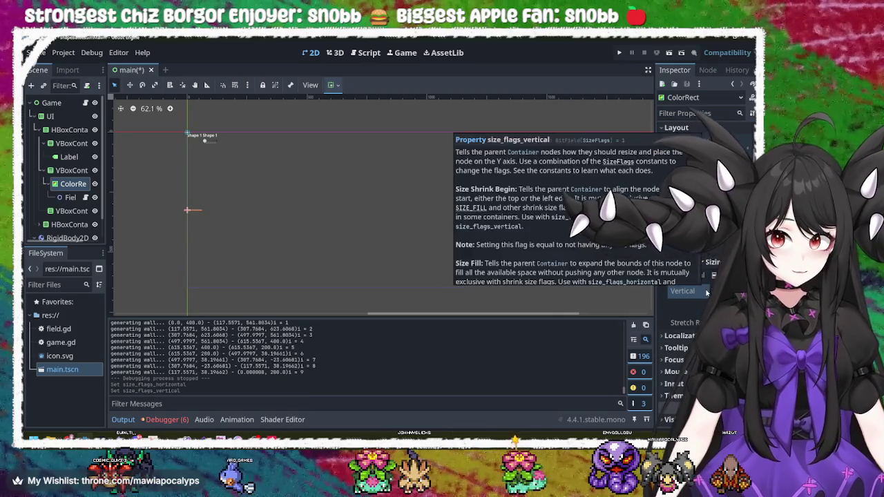
{"action": "left_click", "coordinate": [704, 292]}
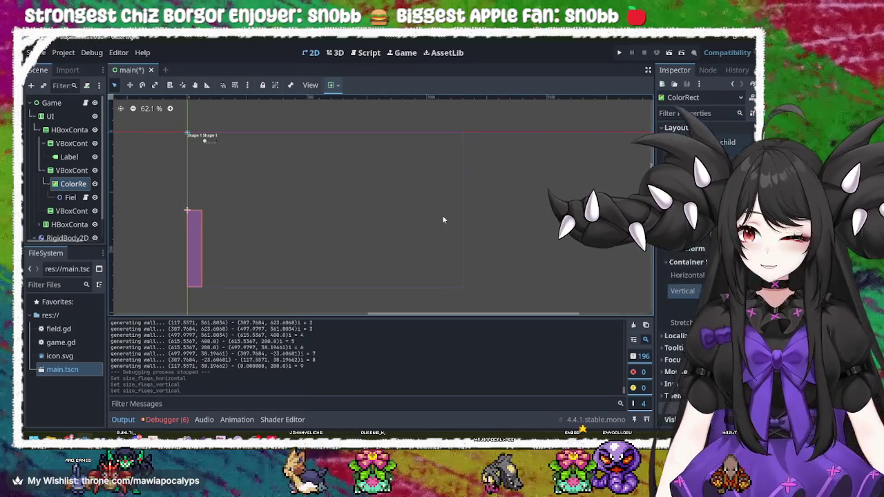
{"action": "left_click", "coordinate": [438, 221]}
{"action": "left_click", "coordinate": [620, 54]}
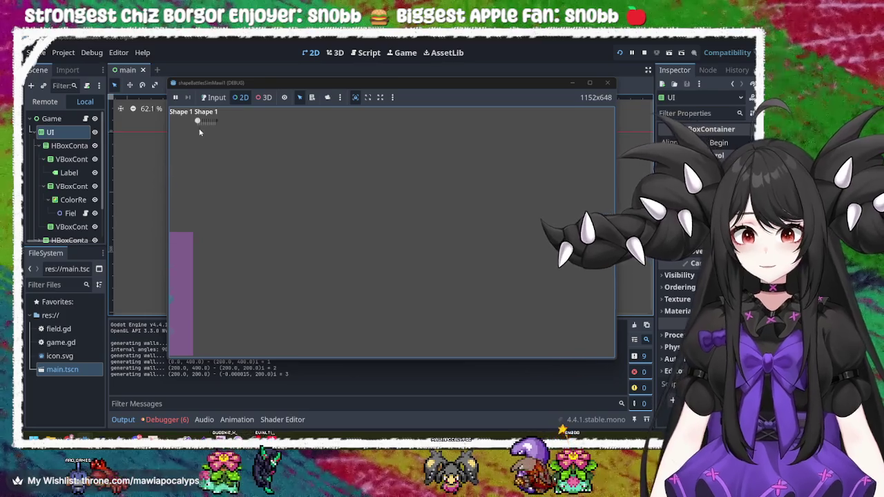
- Inspect the running game's layout in the 2D game view, then close the game and select Field
{"action": "left_click", "coordinate": [206, 122]}
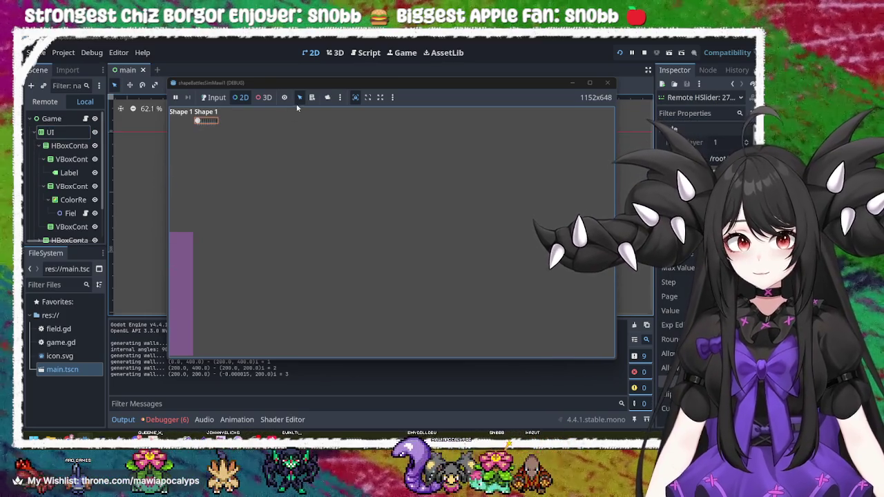
{"action": "left_click", "coordinate": [295, 97]}
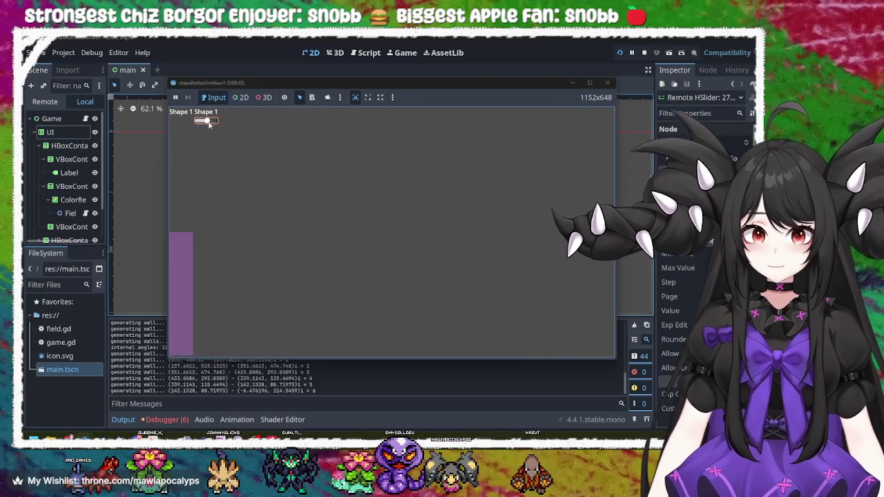
{"action": "left_click", "coordinate": [327, 98]}
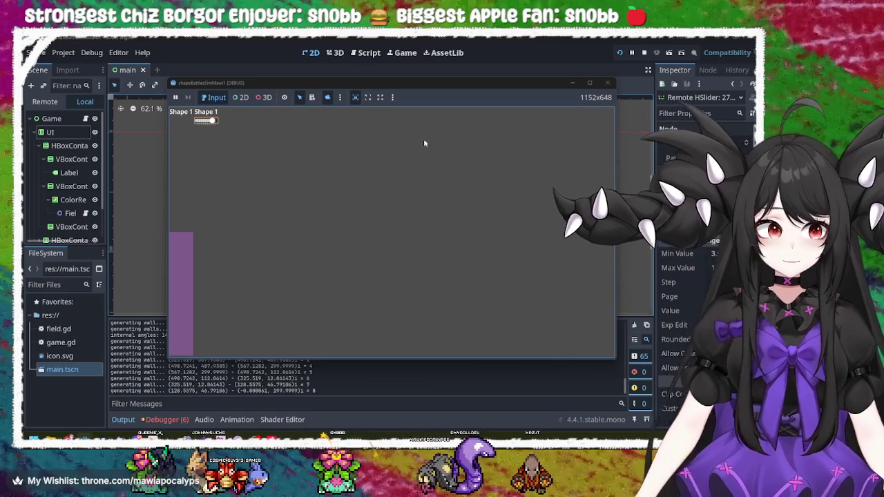
{"action": "left_click", "coordinate": [241, 98]}
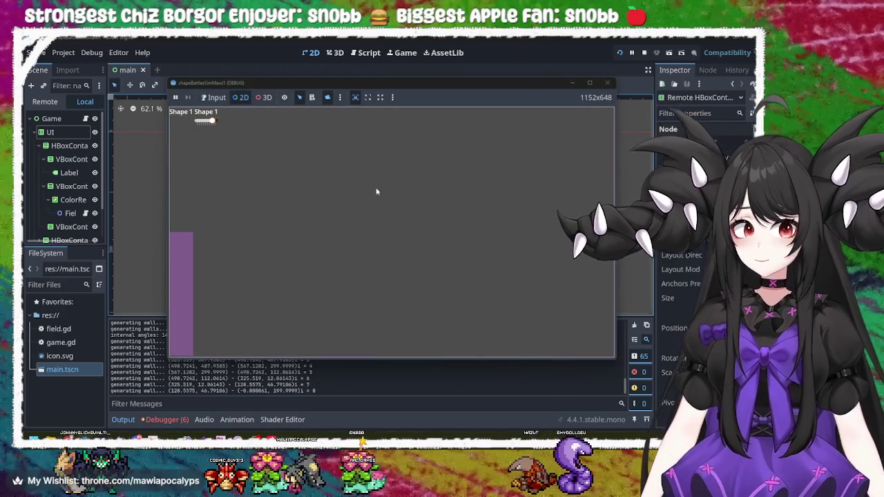
{"action": "mouse_move", "coordinate": [407, 218]}
{"action": "left_mouse_down"}
{"action": "mouse_move", "coordinate": [531, 269]}
{"action": "mouse_move", "coordinate": [552, 330]}
{"action": "left_mouse_up"}
{"action": "scroll", "coordinate": [500, 251], "scroll_direction": "down", "scroll_amount": 3}
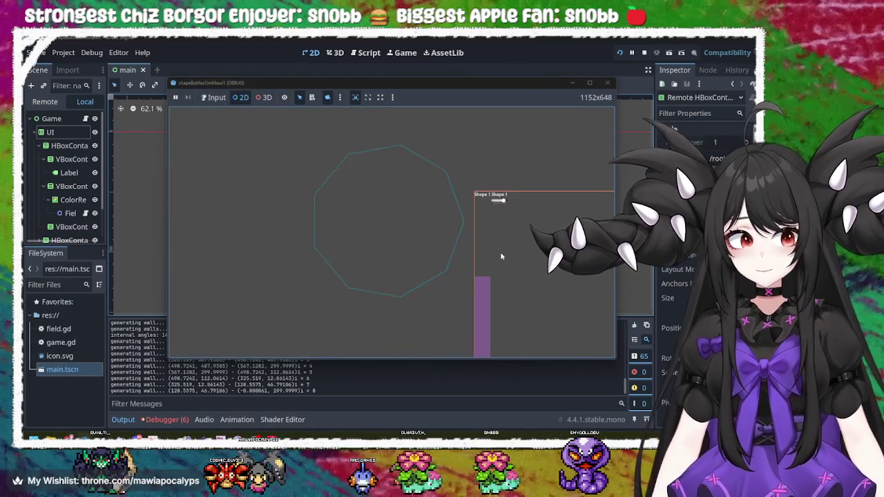
{"action": "left_click_drag", "start_coordinate": [507, 258], "coordinate": [435, 216]}
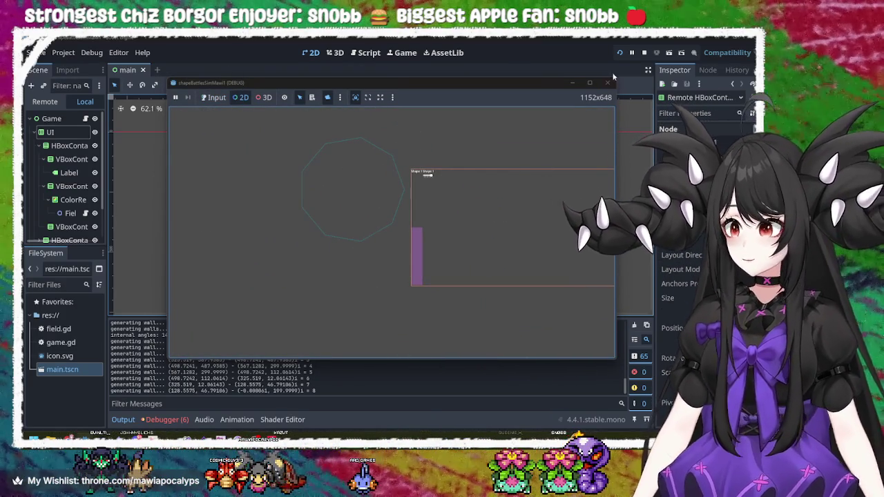
{"action": "left_click", "coordinate": [608, 82]}
{"action": "left_click", "coordinate": [70, 197]}
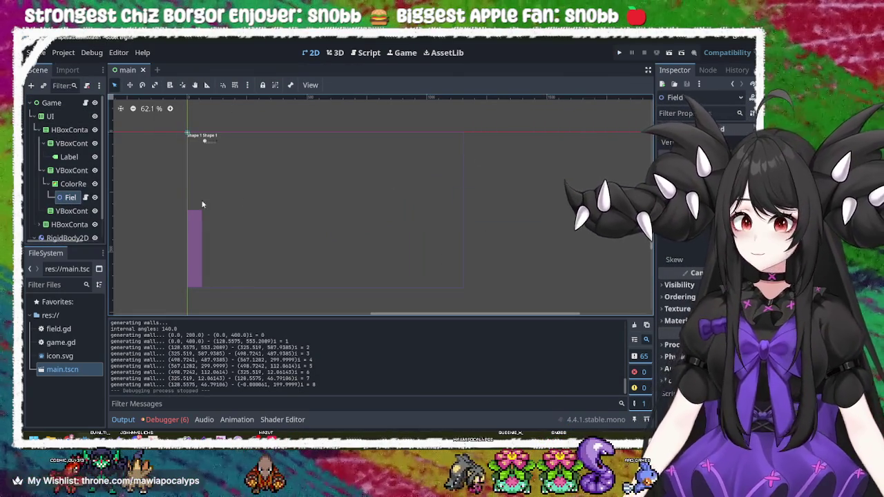
- Run the game, drag the vertex slider up to regenerate the polygon, then close it
{"action": "left_click", "coordinate": [291, 209]}
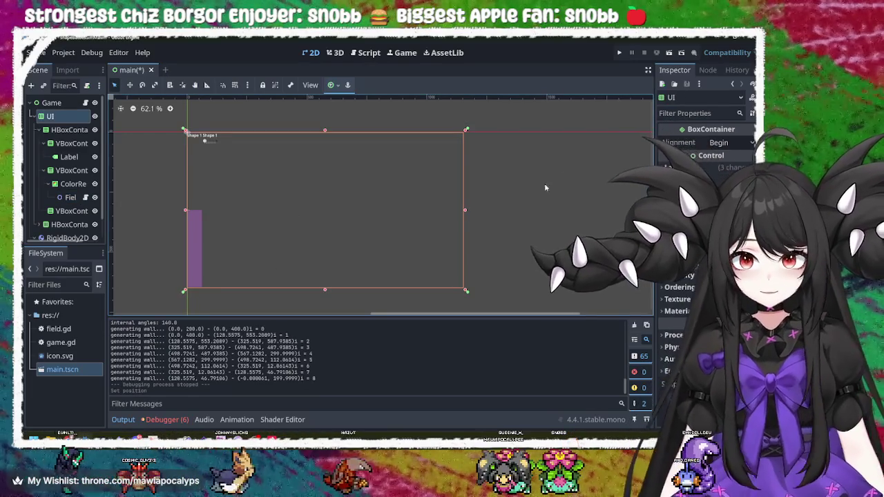
{"action": "left_click", "coordinate": [556, 136]}
{"action": "key", "text": "F5"}
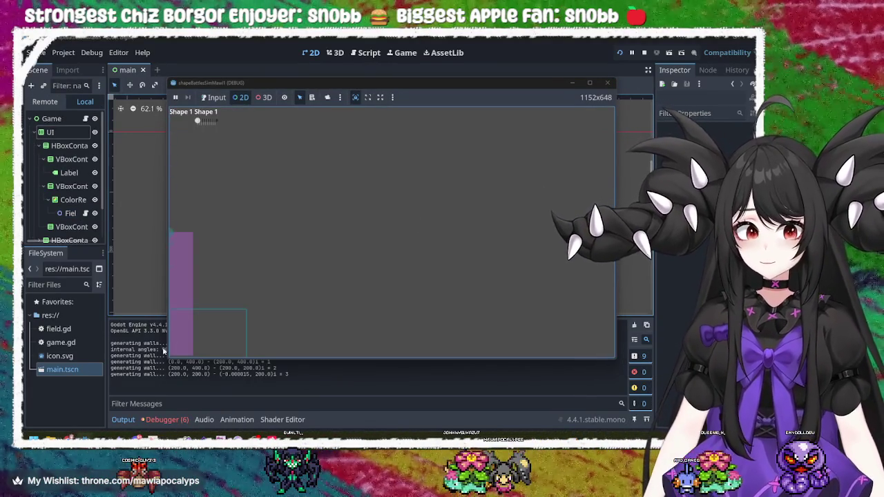
{"action": "left_click", "coordinate": [183, 310]}
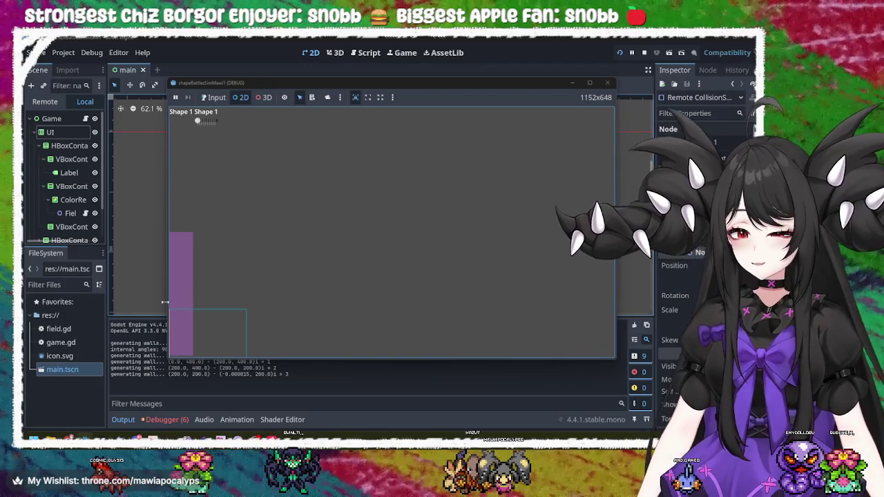
{"action": "left_click", "coordinate": [202, 123]}
{"action": "left_click_drag", "start_coordinate": [201, 123], "coordinate": [214, 125]}
{"action": "scroll", "coordinate": [219, 125], "scroll_direction": "down", "scroll_amount": 4}
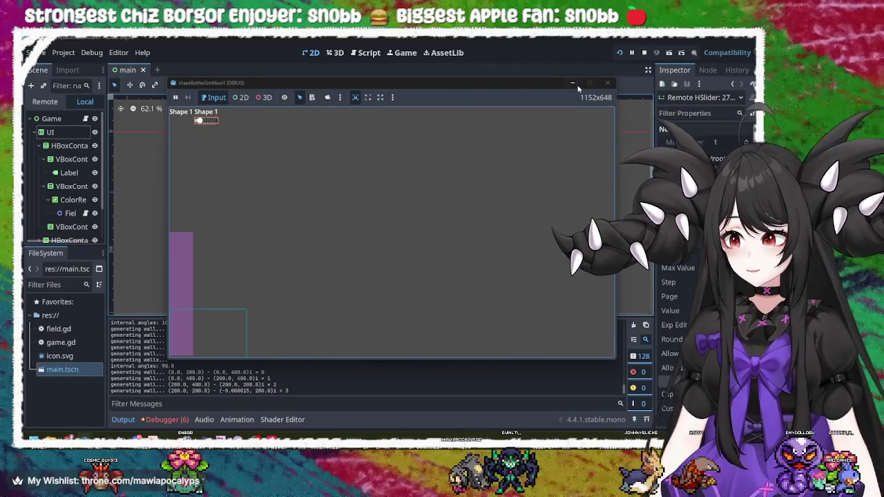
{"action": "left_click", "coordinate": [608, 83]}
- Find the ColorRect's VBoxContainer and set its vertical sizing to expand to full column height
{"action": "left_click", "coordinate": [199, 233]}
{"action": "left_click", "coordinate": [185, 258]}
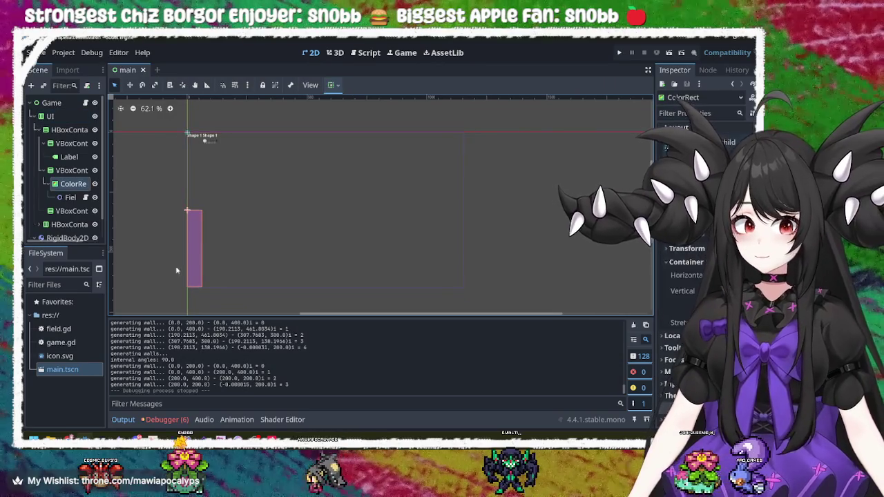
{"action": "left_click", "coordinate": [196, 178]}
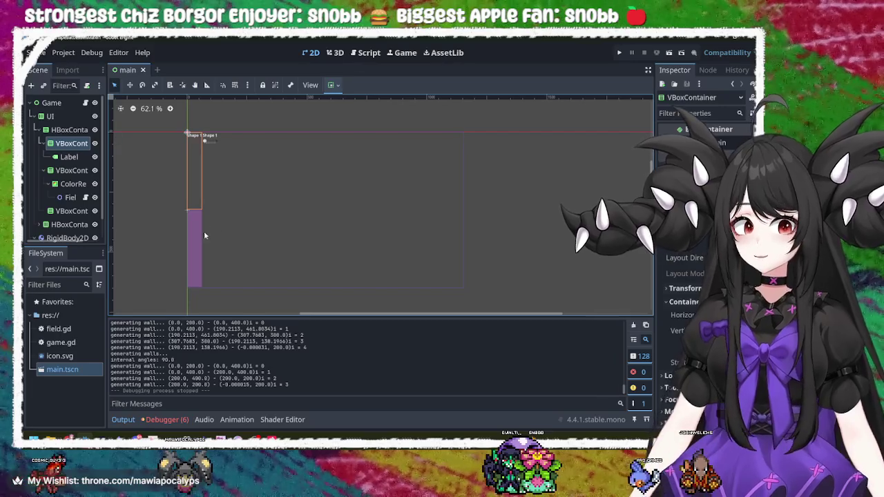
{"action": "left_click", "coordinate": [202, 236]}
{"action": "left_click", "coordinate": [71, 170]}
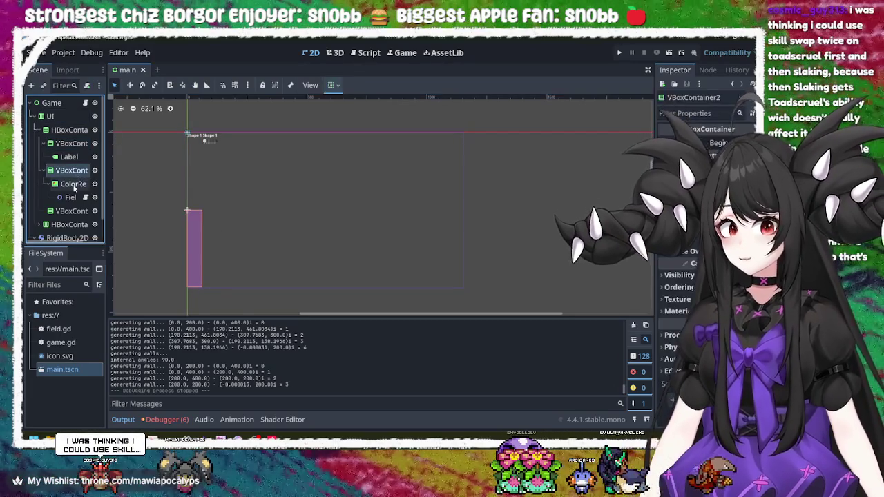
{"action": "left_click", "coordinate": [75, 183]}
{"action": "left_click", "coordinate": [74, 170]}
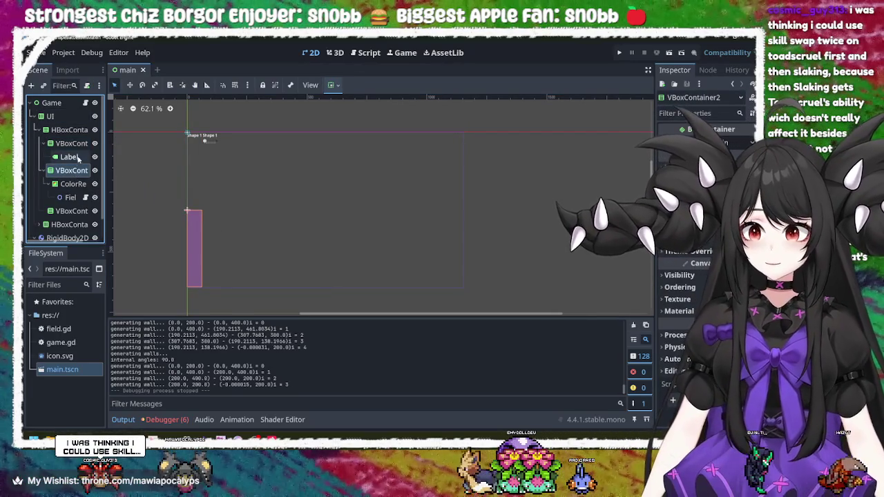
{"action": "left_click", "coordinate": [74, 143]}
{"action": "left_click", "coordinate": [74, 143]}
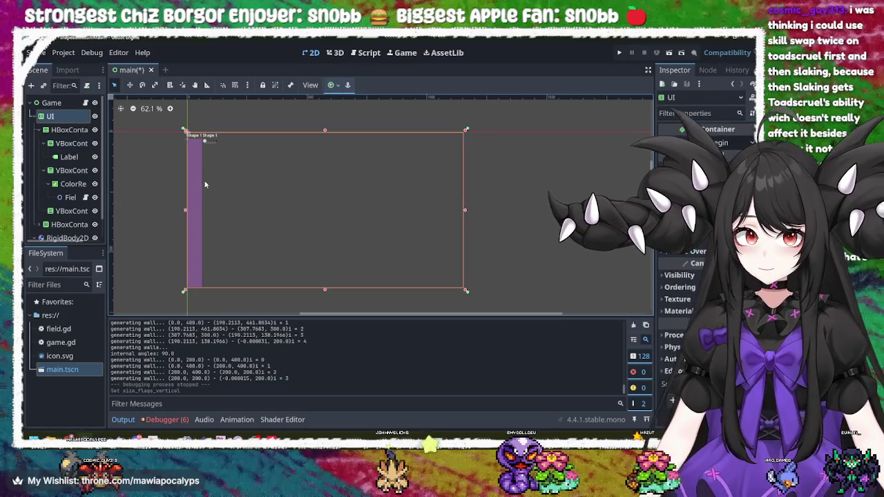
{"action": "left_click", "coordinate": [201, 176]}
- Review the VBoxContainers and Label in the Scene tree, ending on VBoxContainer3
{"action": "left_click", "coordinate": [67, 170]}
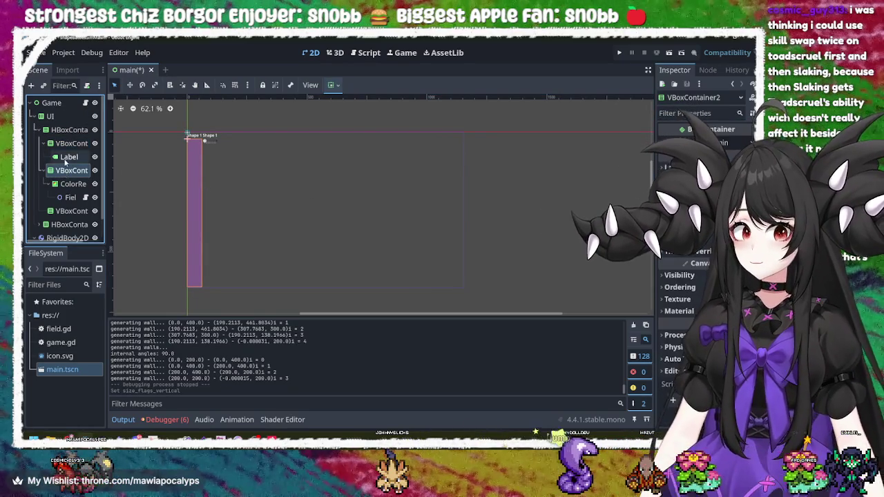
{"action": "left_click", "coordinate": [64, 144]}
{"action": "left_click", "coordinate": [69, 158]}
{"action": "left_click", "coordinate": [67, 170]}
{"action": "left_click", "coordinate": [69, 211]}
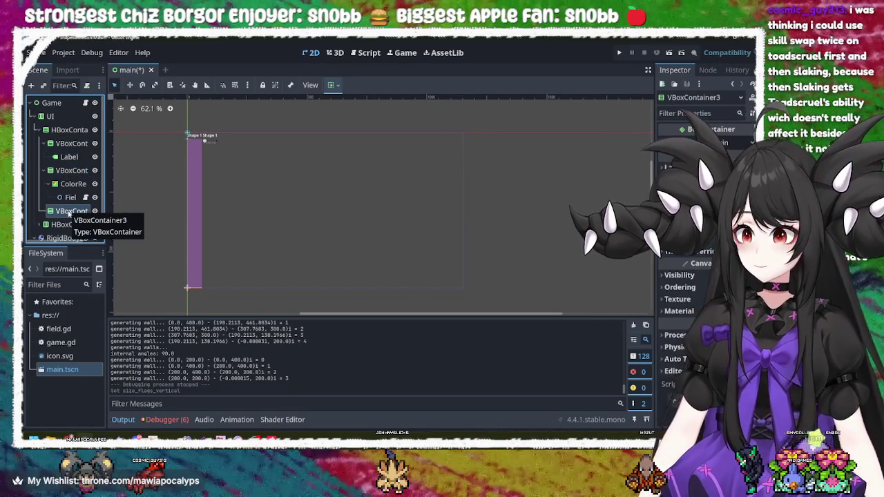
- Add a Label child to VBoxContainer3 with the text 'Vertices:' and run the game
{"action": "double_click", "coordinate": [69, 212]}
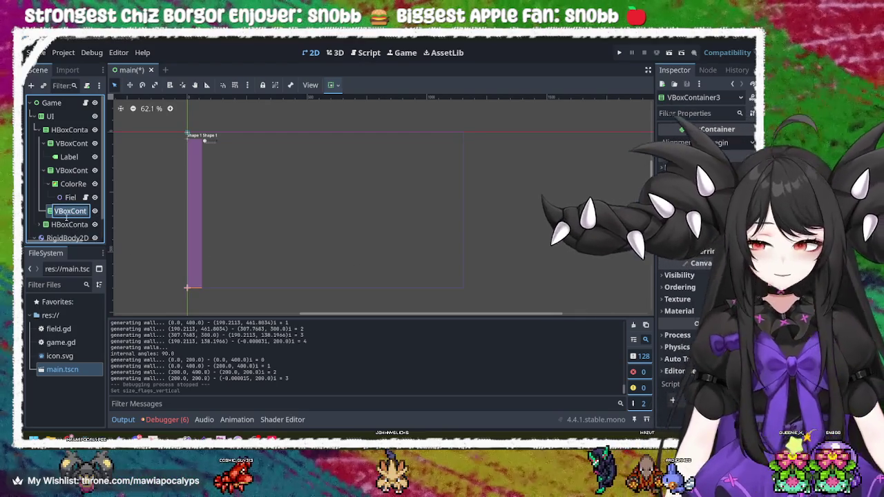
{"action": "key", "text": "Escape"}
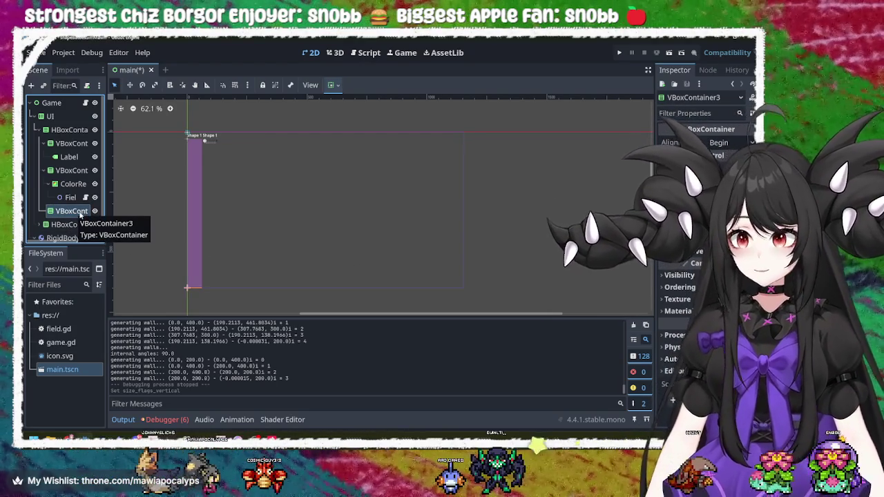
{"action": "right_click", "coordinate": [75, 213]}
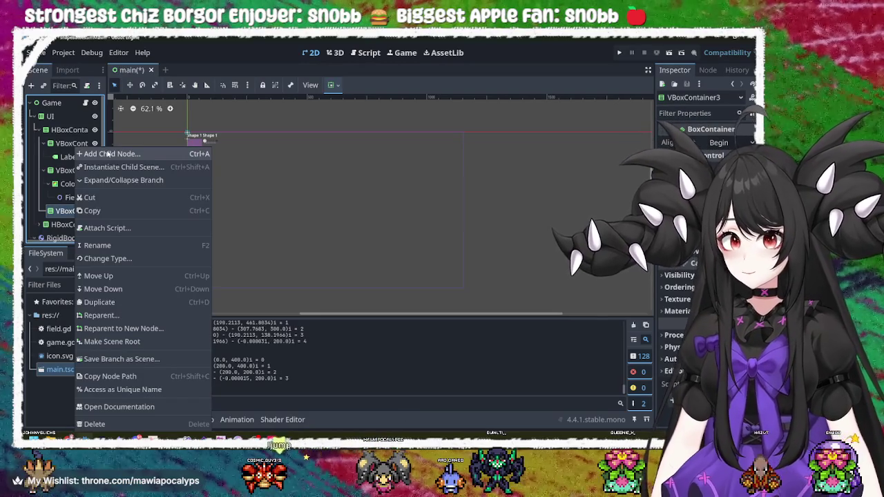
{"action": "left_click", "coordinate": [109, 153]}
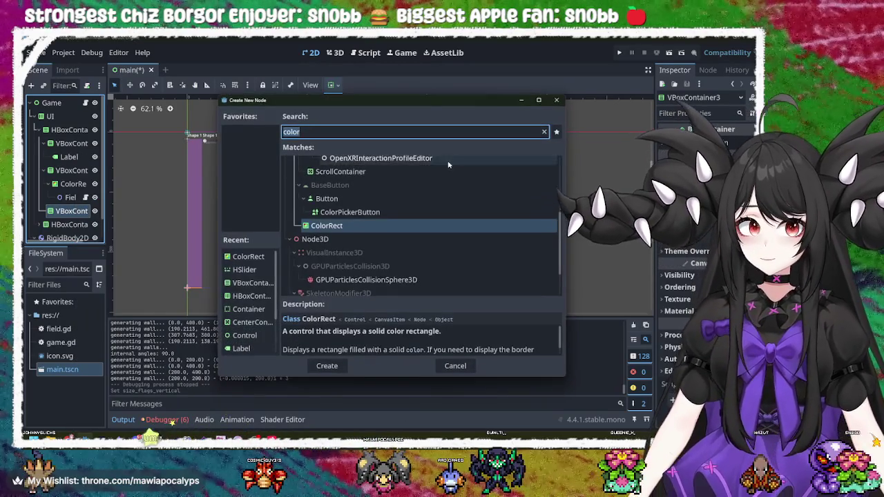
{"action": "type", "text": "label"}
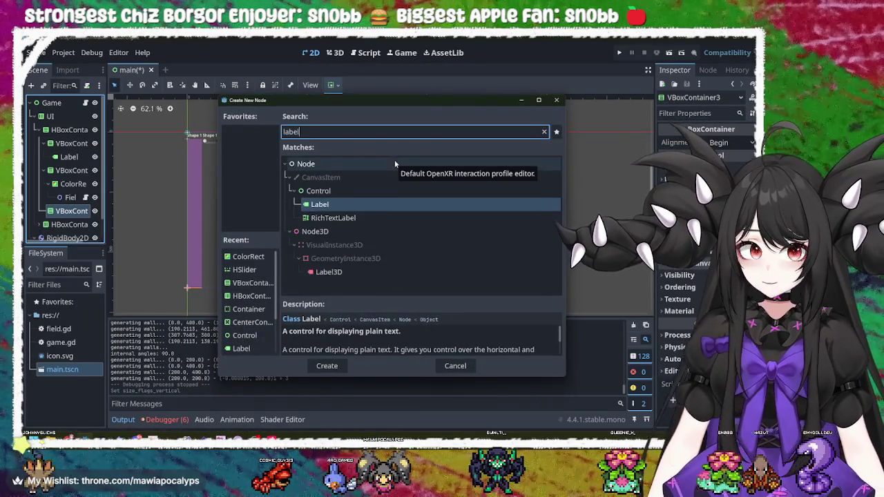
{"action": "key", "text": "Return"}
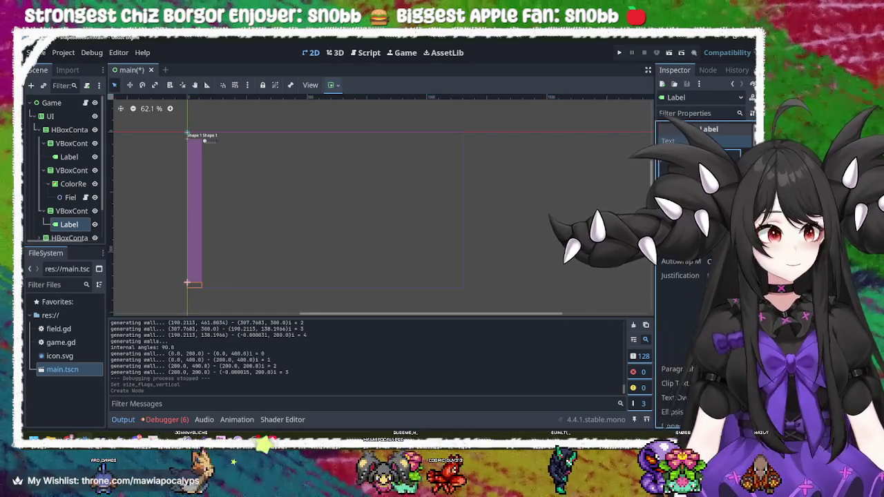
{"action": "type", "text": "0"}
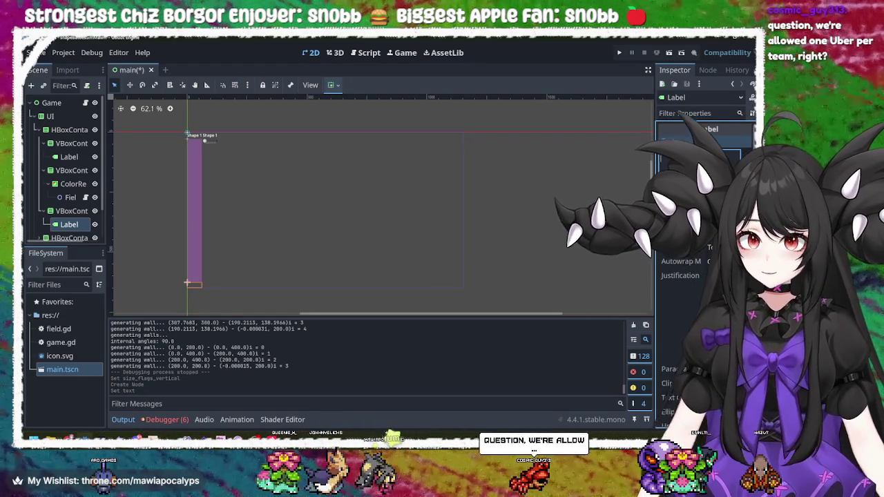
{"action": "type", "text": "Vert"}
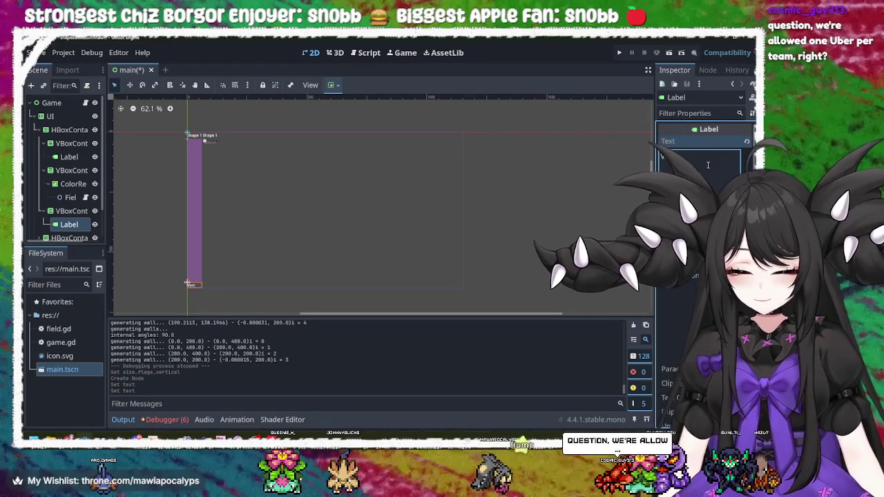
{"action": "type", "text": ":"}
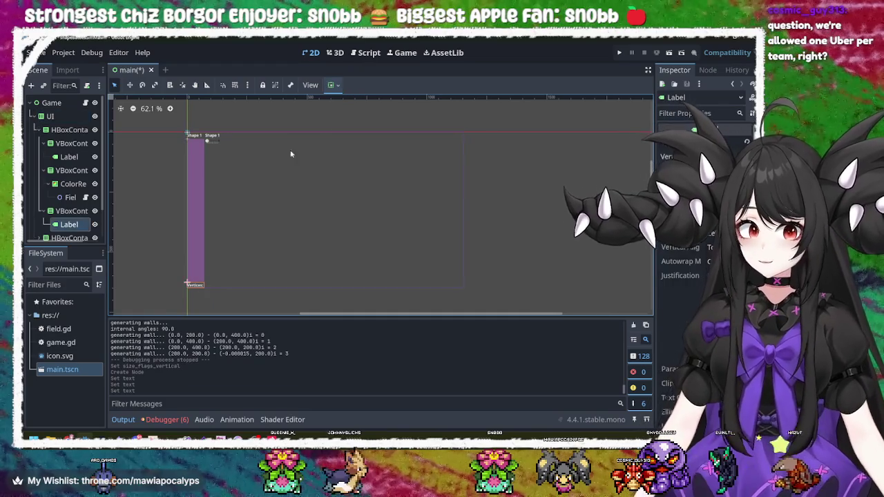
{"action": "left_click", "coordinate": [622, 53]}
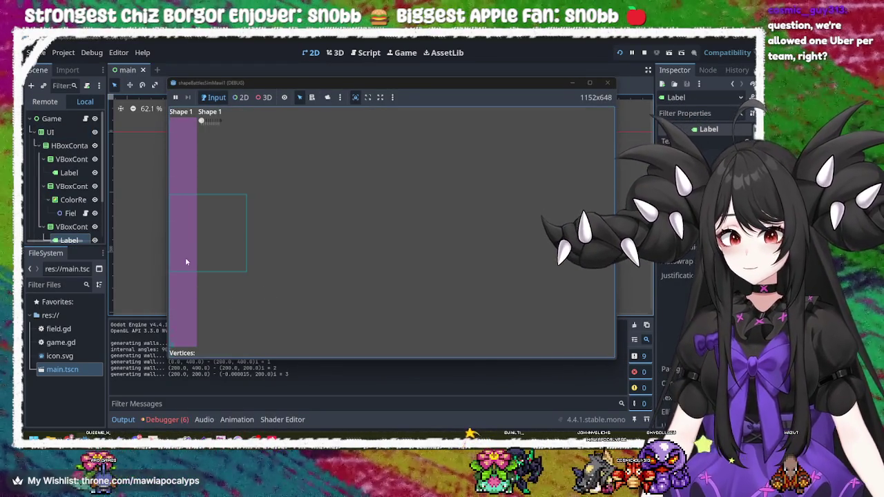
- Raise Shape 1 to six vertices in the running game, add one more, then close the game
{"action": "left_click_drag", "start_coordinate": [203, 121], "coordinate": [212, 122]}
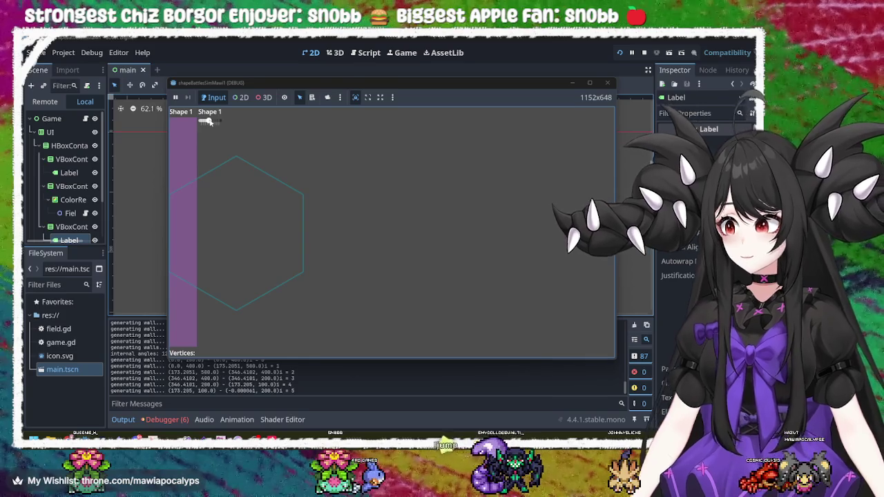
{"action": "left_click_drag", "start_coordinate": [207, 121], "coordinate": [211, 121]}
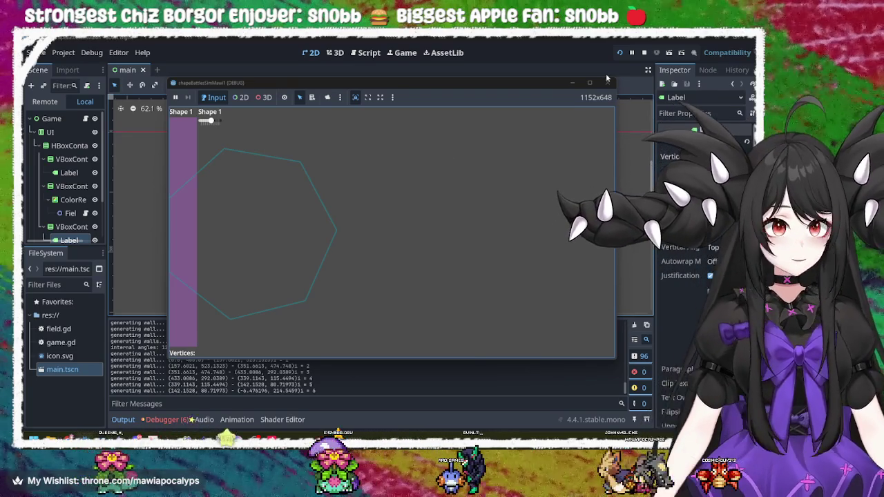
{"action": "left_click", "coordinate": [607, 84]}
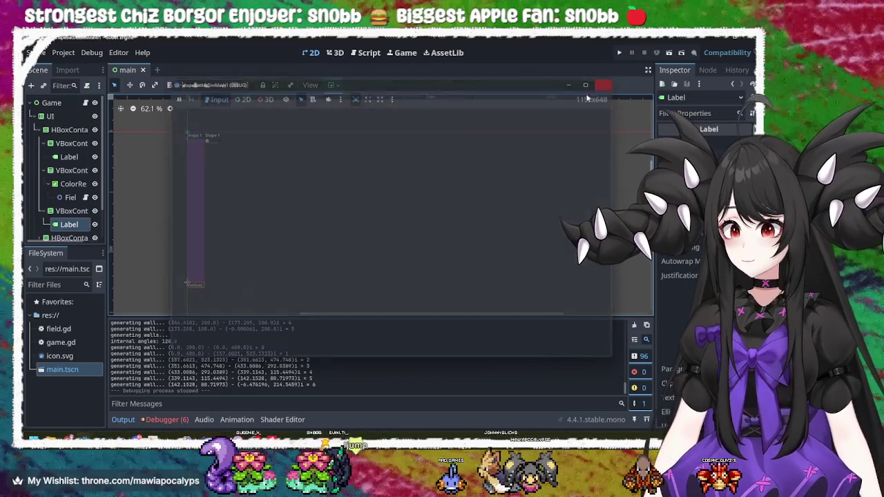
{"action": "left_click", "coordinate": [204, 193]}
{"action": "left_click", "coordinate": [262, 197]}
{"action": "left_click", "coordinate": [327, 201]}
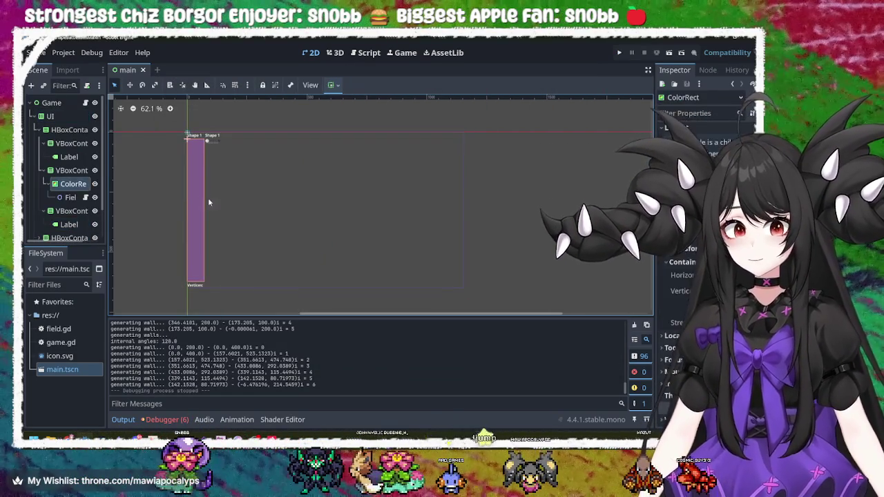
{"action": "left_click", "coordinate": [579, 171]}
{"action": "left_click_drag", "start_coordinate": [502, 119], "coordinate": [132, 315]}
{"action": "left_click", "coordinate": [69, 197]}
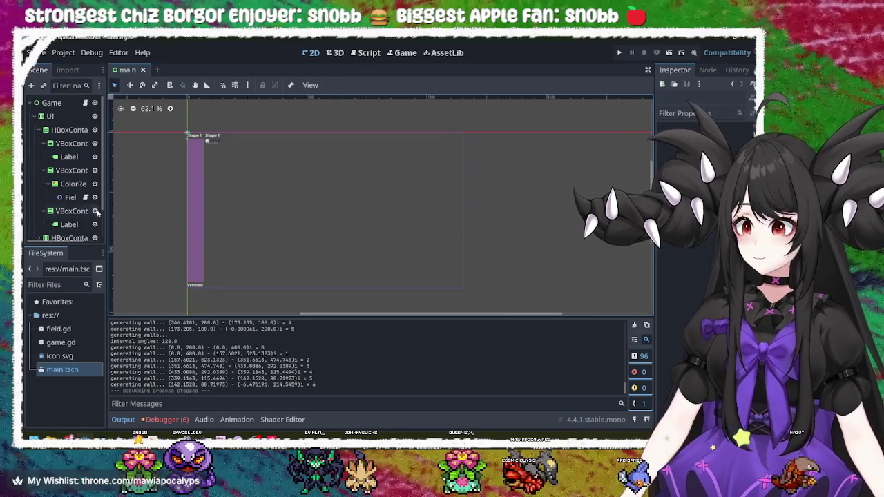
{"action": "left_click", "coordinate": [196, 141]}
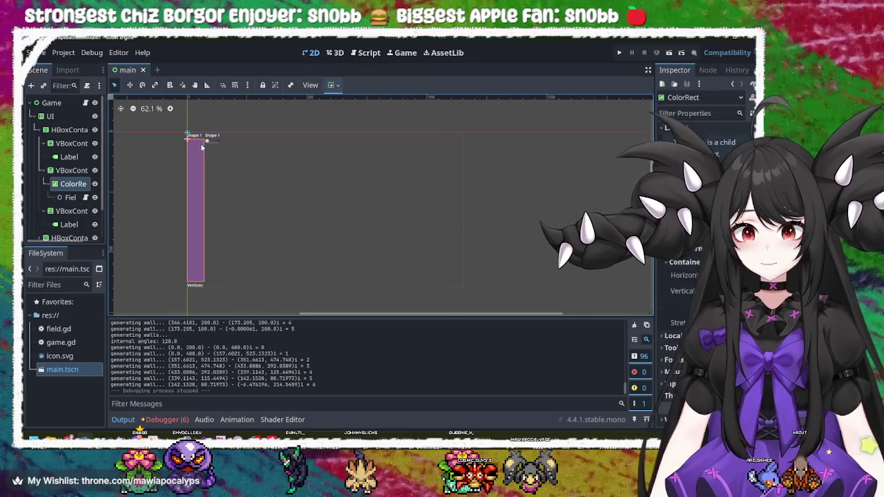
{"action": "left_click", "coordinate": [208, 141]}
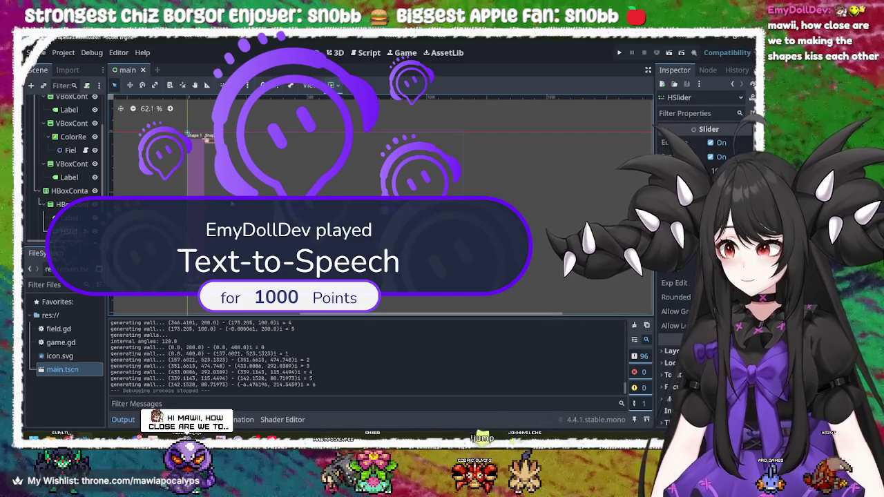
{"action": "left_click", "coordinate": [161, 216]}
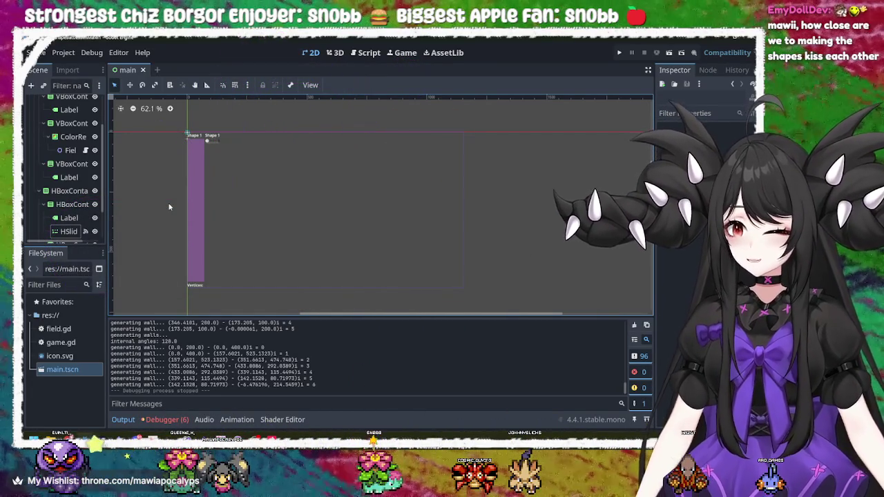
{"action": "left_click", "coordinate": [621, 53]}
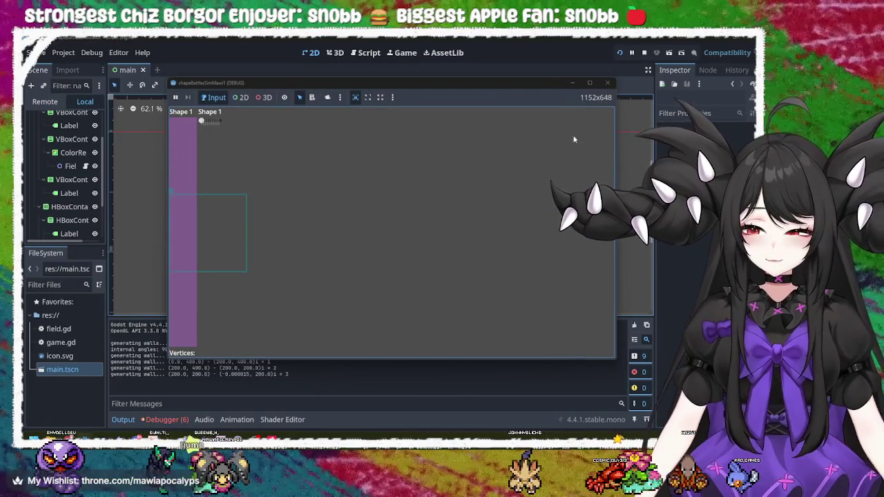
- Raise Shape 1's vertex count, enlarge the game window, then close it and Alt+Tab
{"action": "mouse_move", "coordinate": [201, 121]}
{"action": "left_mouse_down"}
{"action": "mouse_move", "coordinate": [221, 123]}
{"action": "mouse_move", "coordinate": [203, 123]}
{"action": "left_mouse_up"}
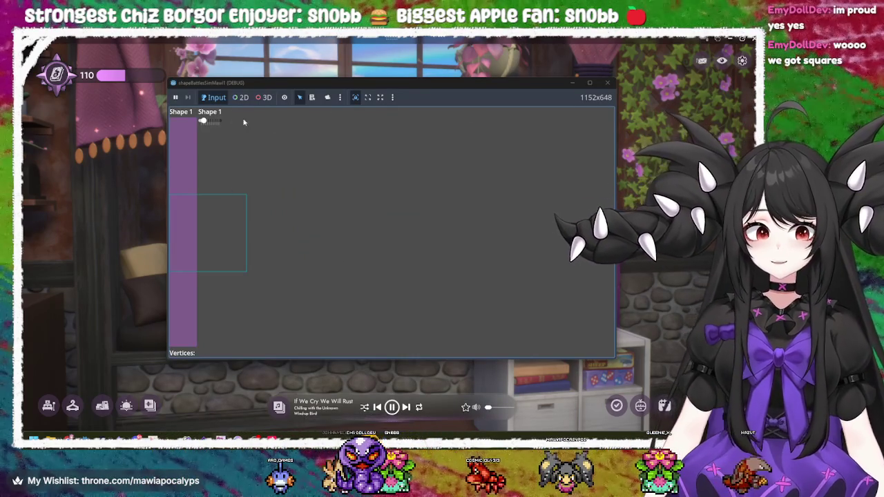
{"action": "mouse_move", "coordinate": [202, 122]}
{"action": "left_mouse_down"}
{"action": "mouse_move", "coordinate": [286, 136]}
{"action": "mouse_move", "coordinate": [206, 128]}
{"action": "mouse_move", "coordinate": [268, 126]}
{"action": "left_mouse_up"}
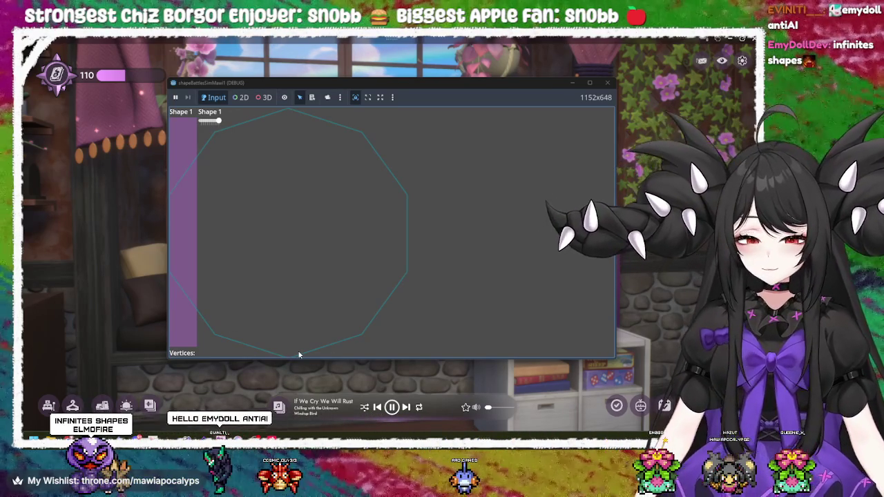
{"action": "mouse_move", "coordinate": [355, 360]}
{"action": "left_mouse_down"}
{"action": "mouse_move", "coordinate": [353, 387]}
{"action": "mouse_move", "coordinate": [353, 360]}
{"action": "left_mouse_up"}
{"action": "left_click_drag", "start_coordinate": [166, 256], "coordinate": [137, 257]}
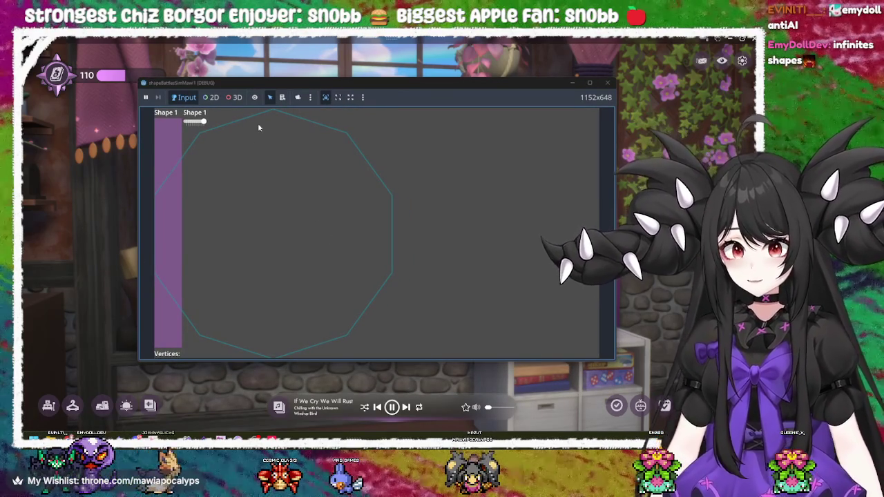
{"action": "left_click", "coordinate": [608, 84]}
{"action": "key", "text": "alt+Tab"}
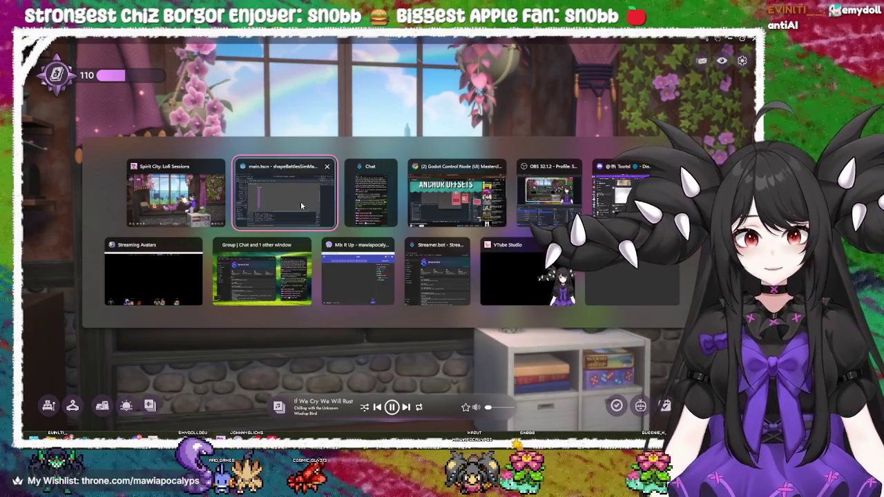
- Return to the main.tscn editor and inspect the ColorRect and UI nodes in turn
{"action": "left_click", "coordinate": [302, 205]}
{"action": "left_click", "coordinate": [195, 195]}
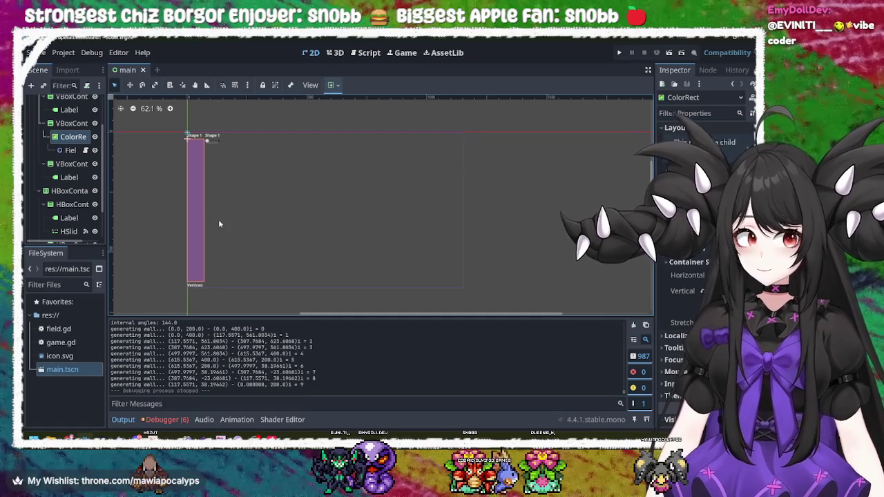
{"action": "left_click", "coordinate": [225, 221]}
{"action": "left_click", "coordinate": [201, 211]}
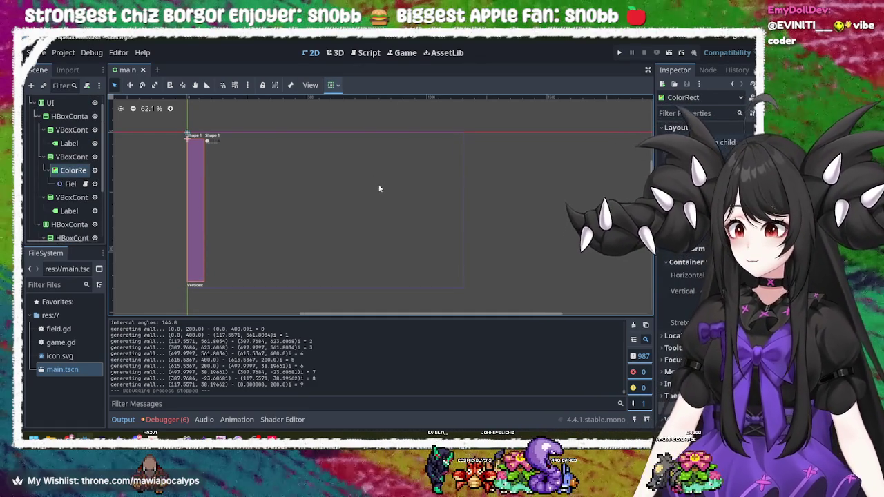
{"action": "left_click", "coordinate": [318, 219]}
{"action": "left_click", "coordinate": [282, 193]}
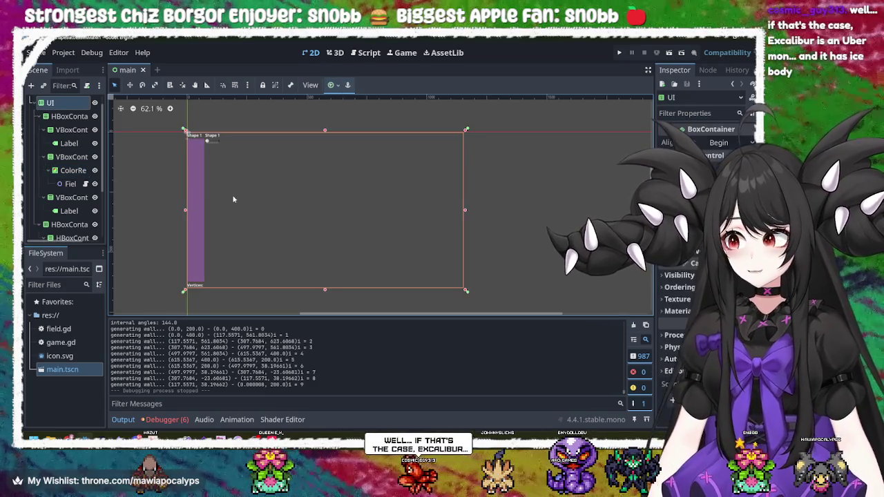
{"action": "left_click", "coordinate": [202, 202]}
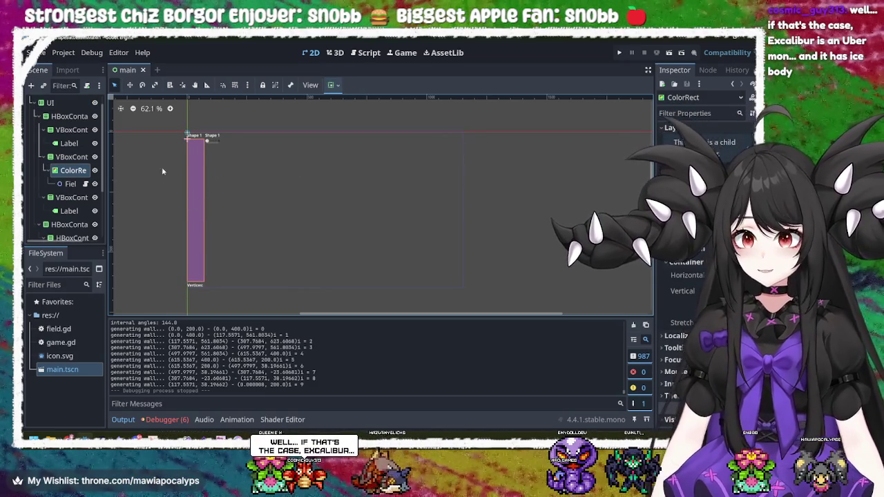
{"action": "left_click", "coordinate": [75, 157]}
- Set the UI node's BoxContainer Alignment to Center so the shape panels sit centred
{"action": "left_click", "coordinate": [71, 117]}
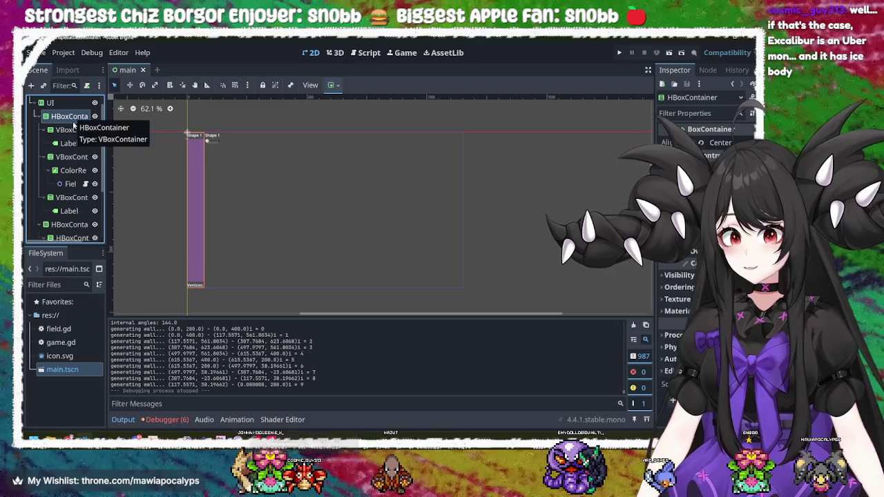
{"action": "left_click", "coordinate": [50, 103]}
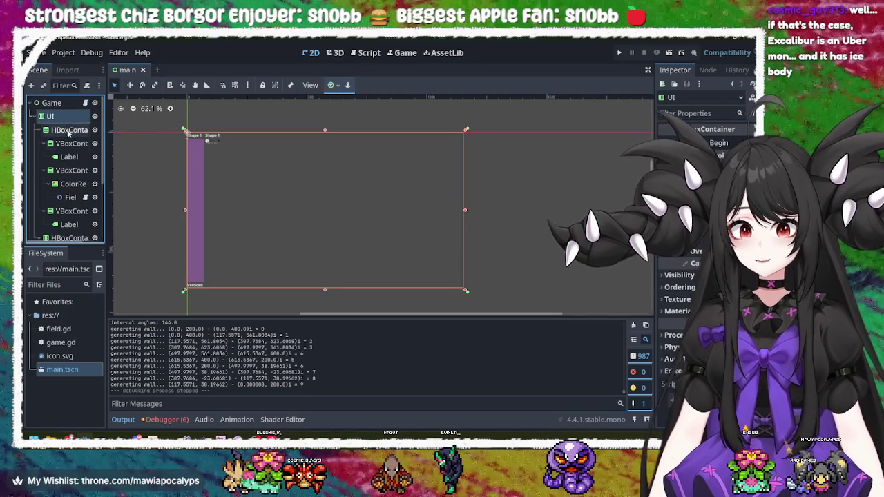
{"action": "scroll", "coordinate": [69, 138], "scroll_direction": "up", "scroll_amount": 1}
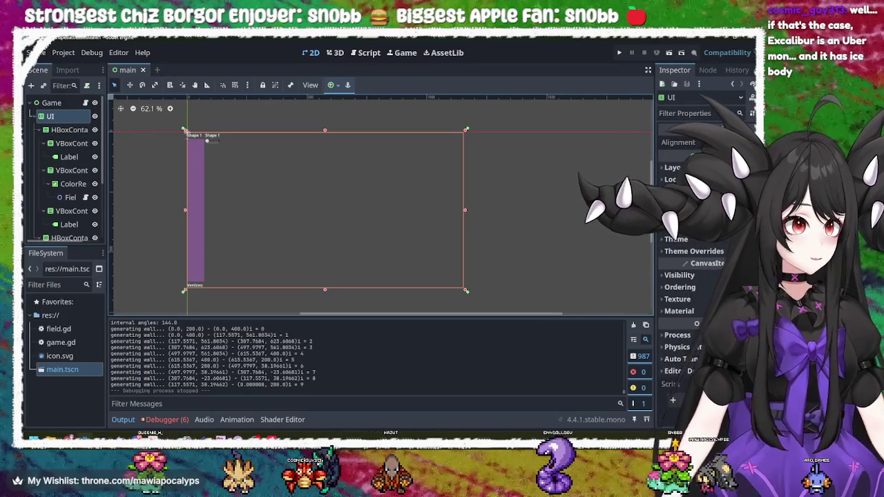
{"action": "left_click", "coordinate": [669, 167]}
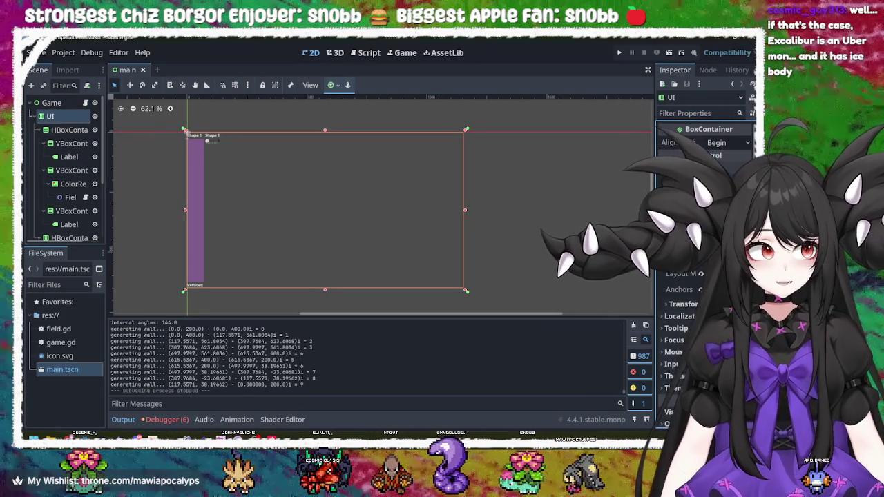
{"action": "right_click", "coordinate": [59, 117]}
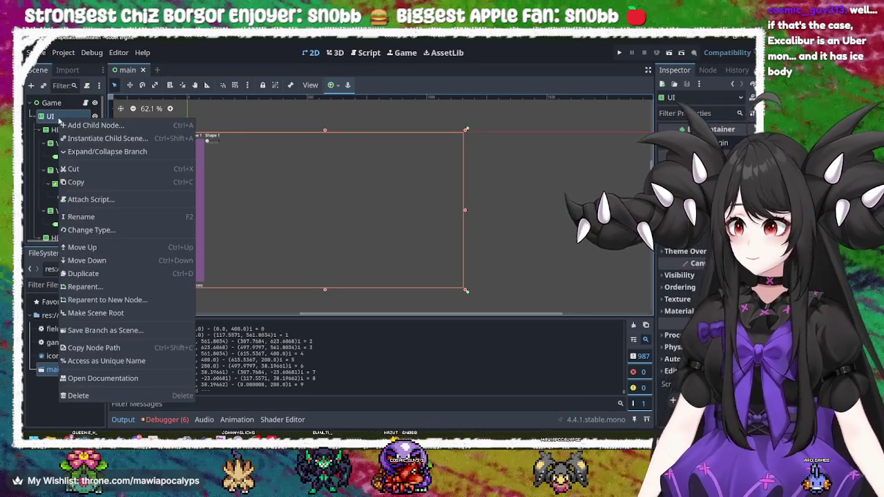
{"action": "key", "text": "Escape"}
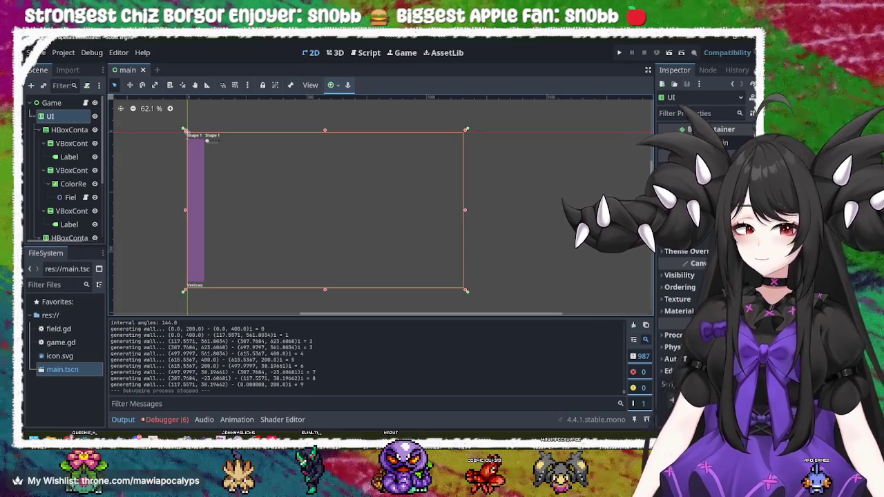
{"action": "left_click", "coordinate": [83, 130]}
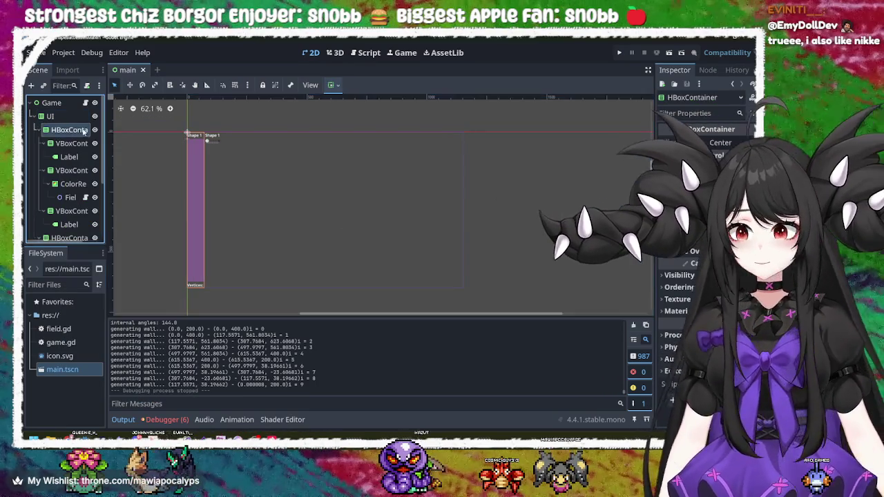
{"action": "left_click", "coordinate": [51, 116]}
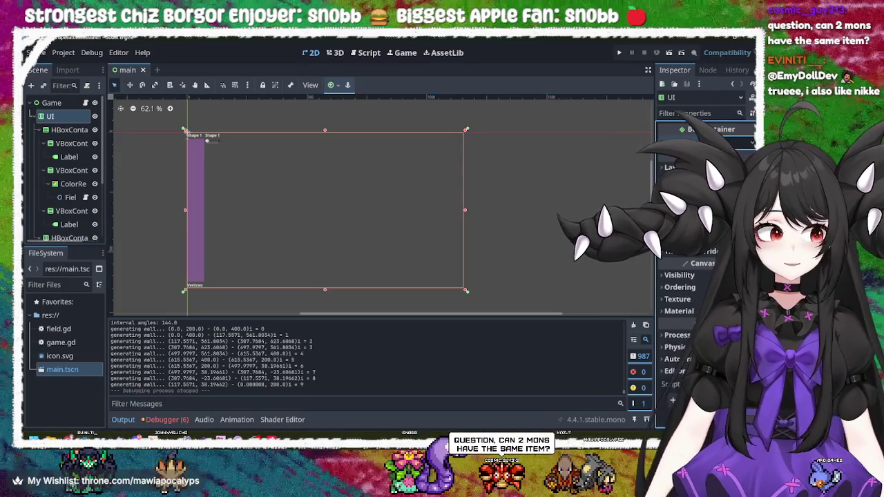
{"action": "left_click", "coordinate": [691, 166]}
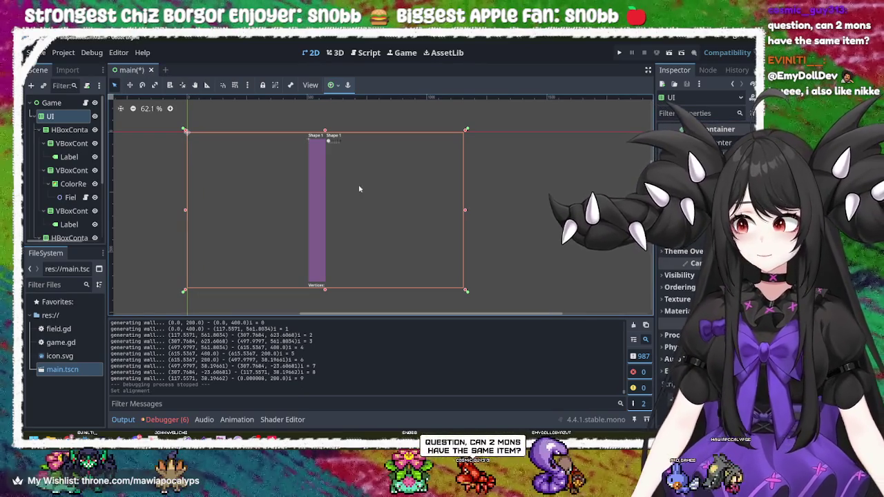
{"action": "left_click", "coordinate": [552, 160]}
{"action": "left_click", "coordinate": [72, 131]}
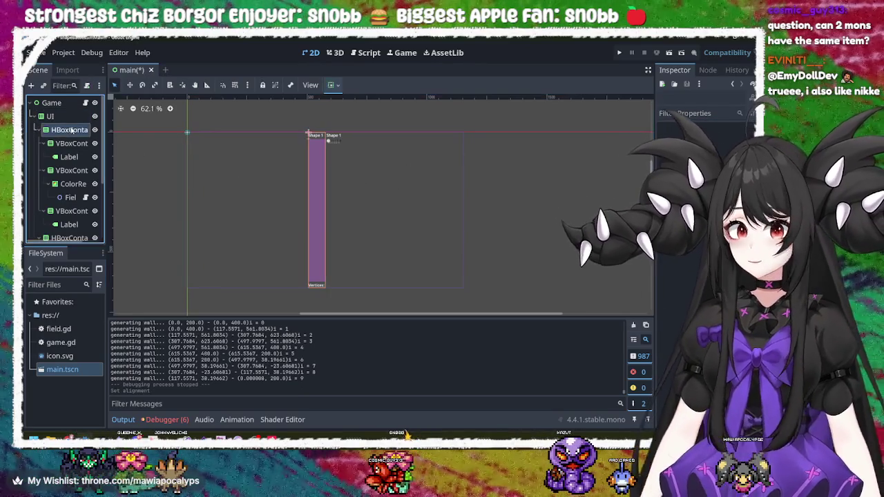
{"action": "left_click", "coordinate": [619, 52]}
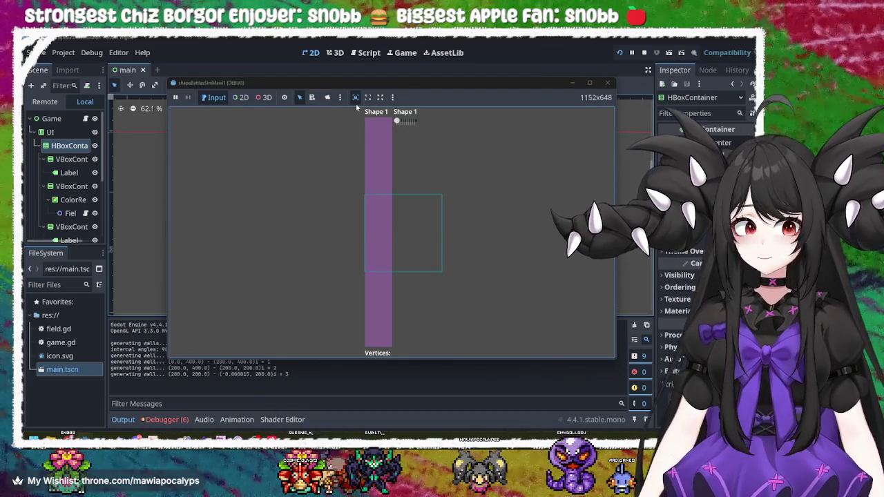
{"action": "mouse_move", "coordinate": [397, 121]}
{"action": "left_mouse_down"}
{"action": "mouse_move", "coordinate": [415, 122]}
{"action": "mouse_move", "coordinate": [401, 131]}
{"action": "left_mouse_up"}
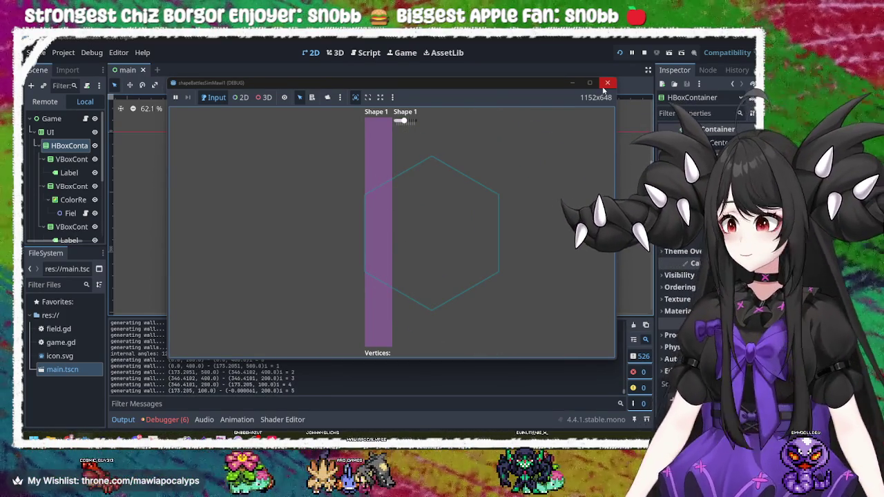
{"action": "left_click", "coordinate": [606, 85]}
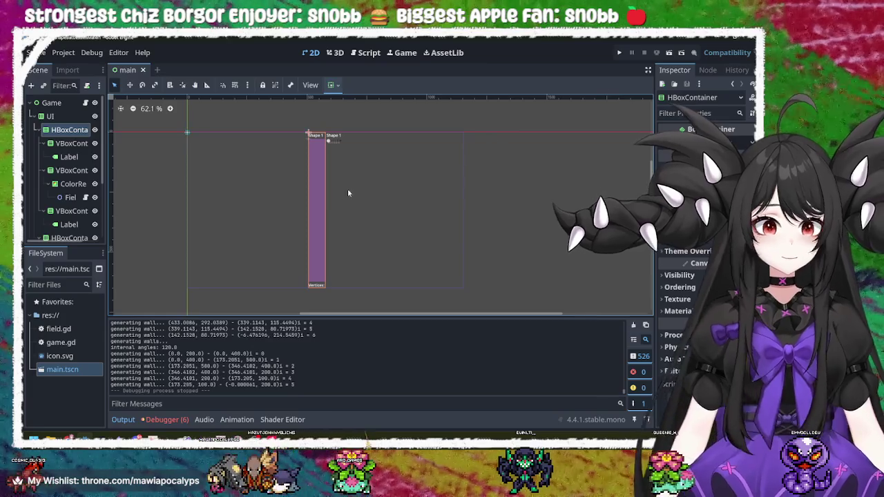
{"action": "left_click", "coordinate": [250, 205]}
{"action": "left_click", "coordinate": [251, 209]}
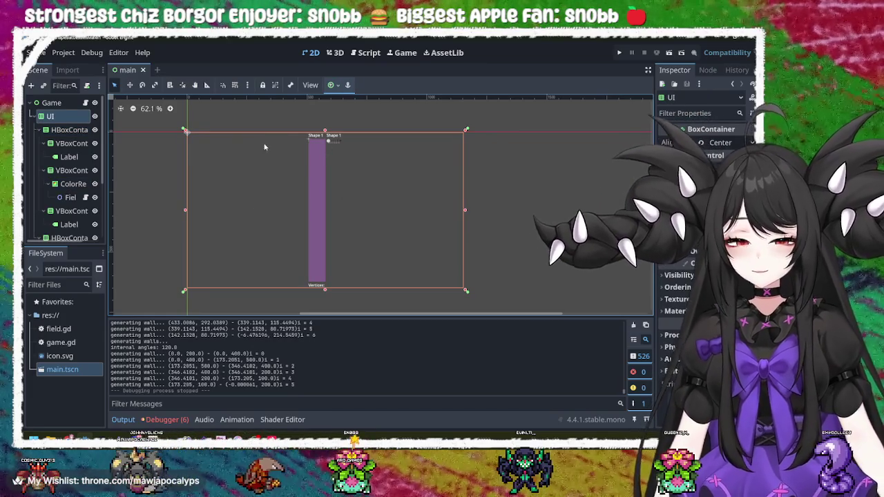
{"action": "left_click", "coordinate": [319, 139]}
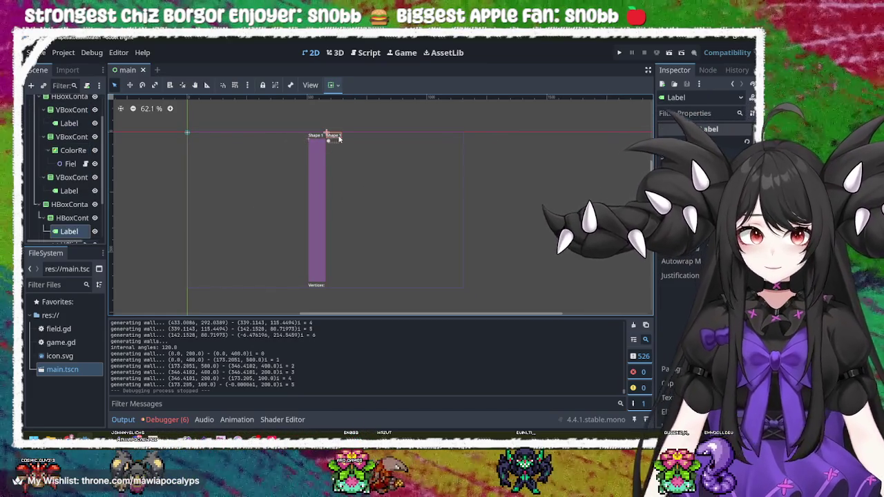
{"action": "left_click", "coordinate": [335, 148]}
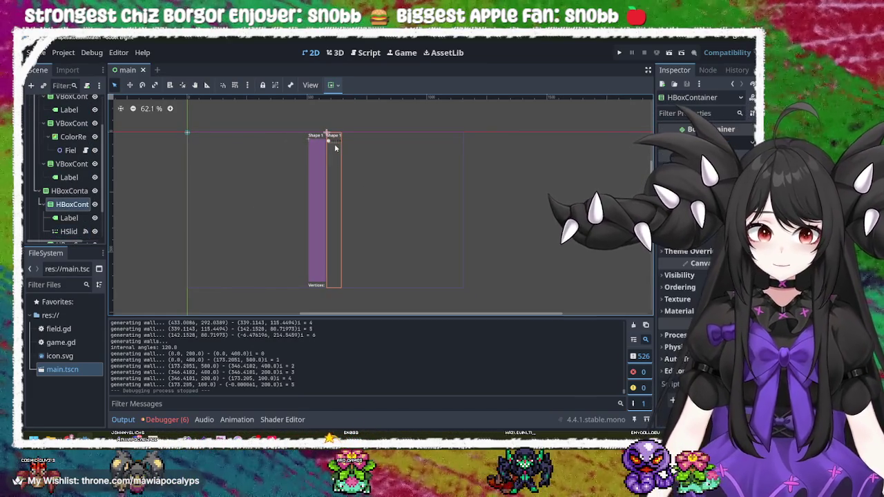
{"action": "left_click", "coordinate": [318, 286]}
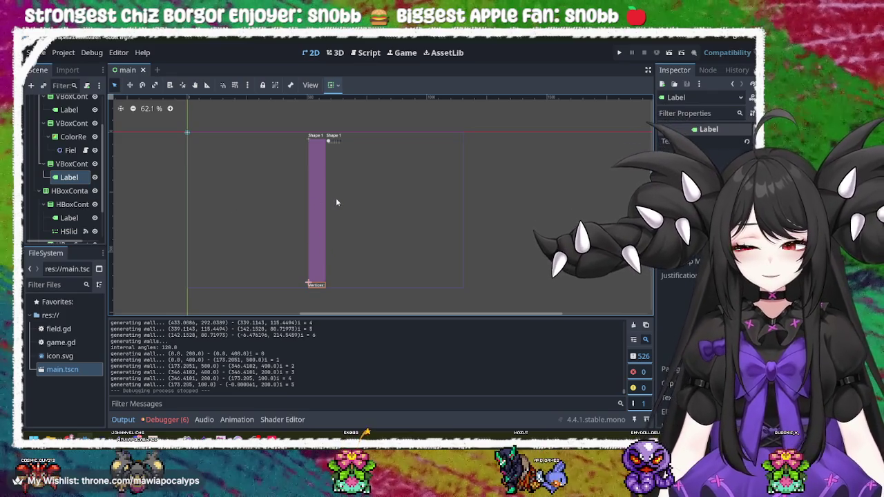
{"action": "left_click", "coordinate": [311, 207]}
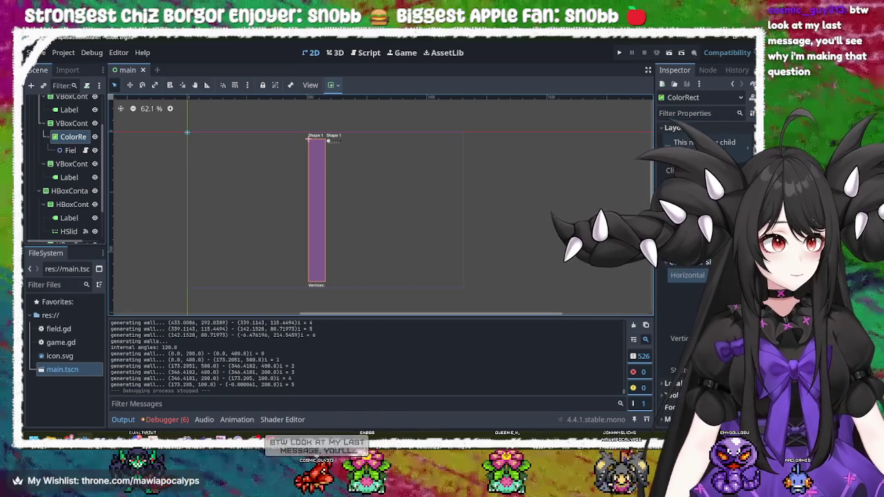
- Widen the Inspector and give the ColorRect a new Horizontal Container Sizing option
{"action": "left_click_drag", "start_coordinate": [654, 263], "coordinate": [549, 263]}
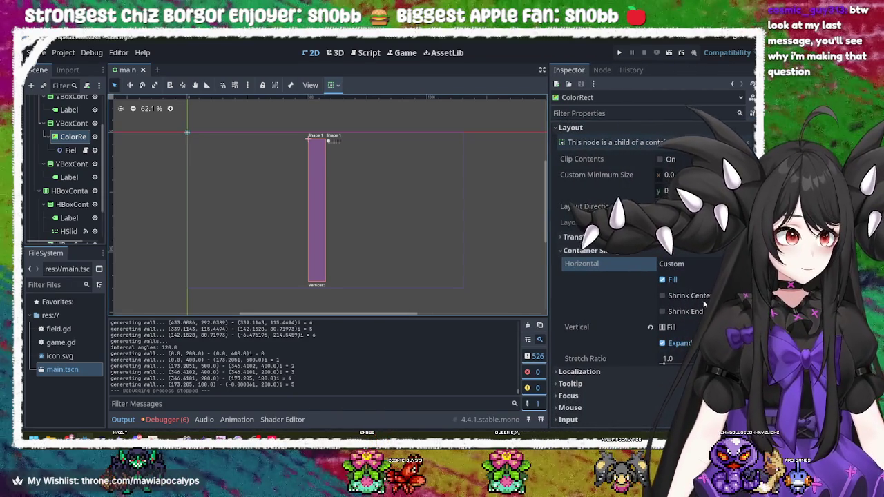
{"action": "scroll", "coordinate": [617, 263], "scroll_direction": "down", "scroll_amount": 5}
{"action": "scroll", "coordinate": [617, 264], "scroll_direction": "up", "scroll_amount": 2}
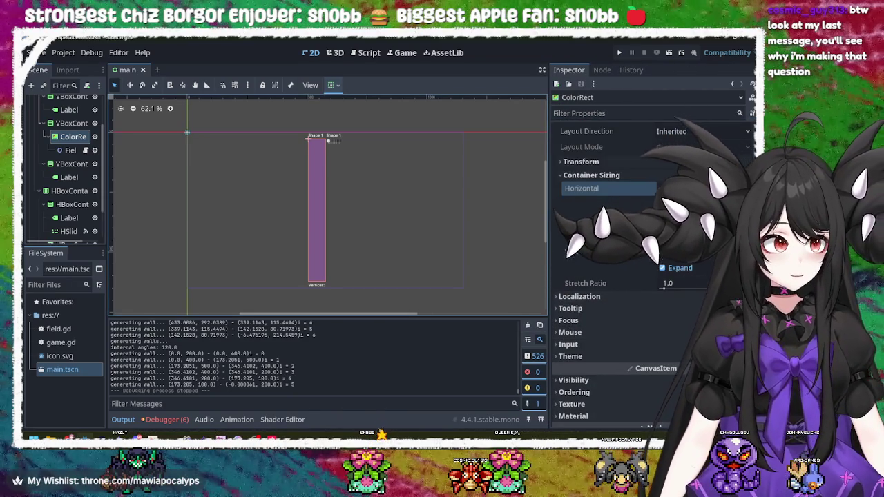
{"action": "scroll", "coordinate": [679, 280], "scroll_direction": "down", "scroll_amount": 1}
{"action": "scroll", "coordinate": [678, 280], "scroll_direction": "up", "scroll_amount": 1}
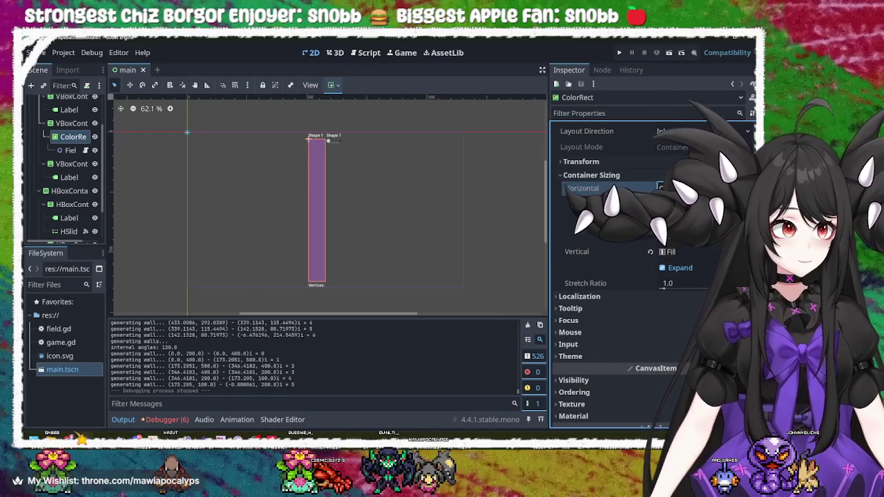
{"action": "scroll", "coordinate": [675, 273], "scroll_direction": "down", "scroll_amount": 3}
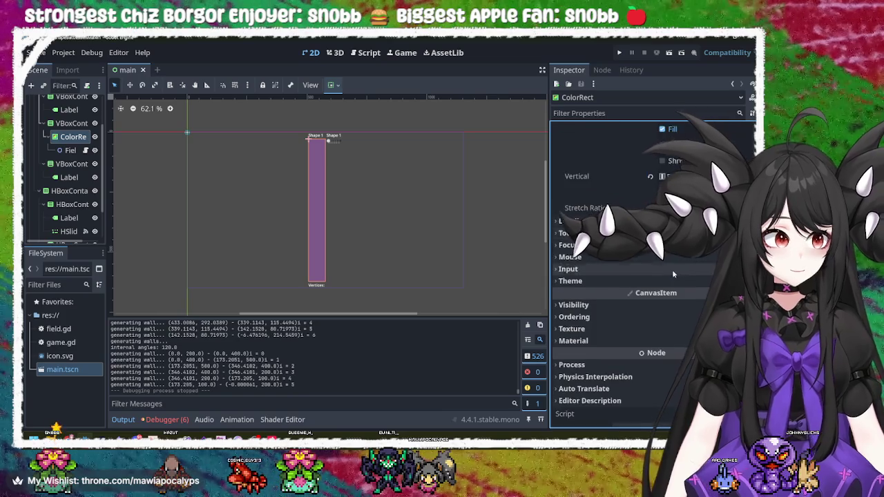
{"action": "scroll", "coordinate": [639, 208], "scroll_direction": "up", "scroll_amount": 5}
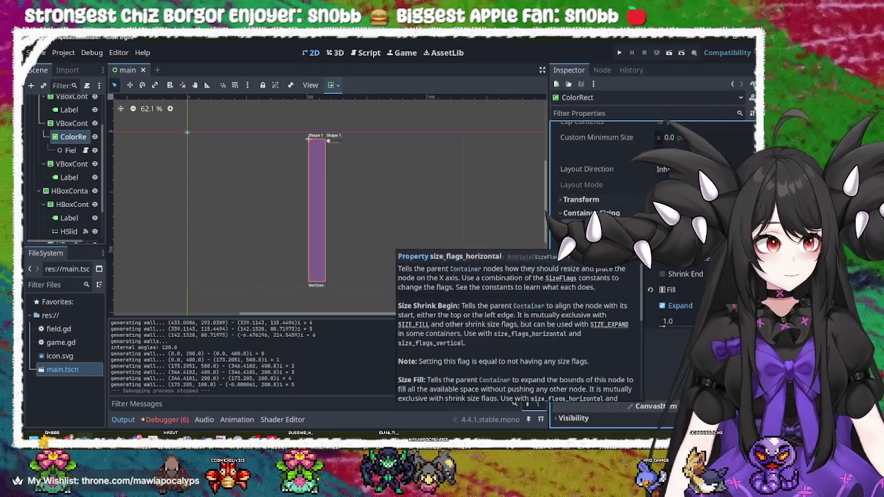
{"action": "left_click", "coordinate": [671, 290]}
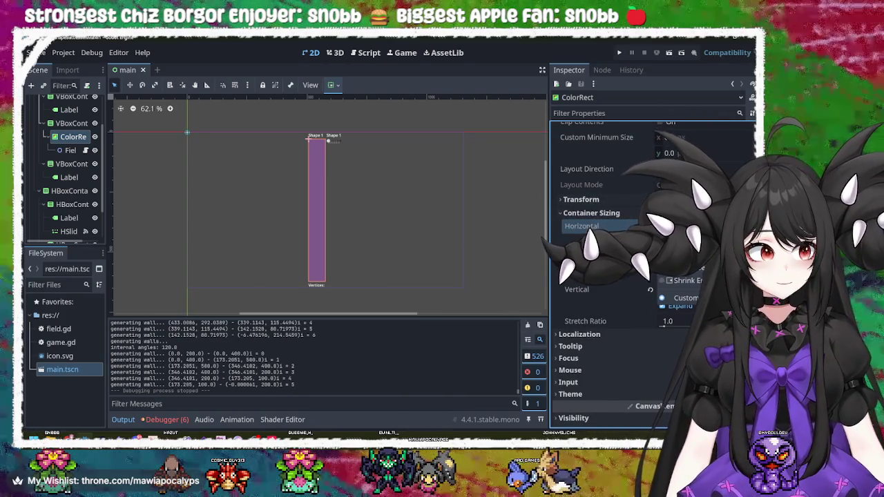
{"action": "left_click", "coordinate": [674, 256]}
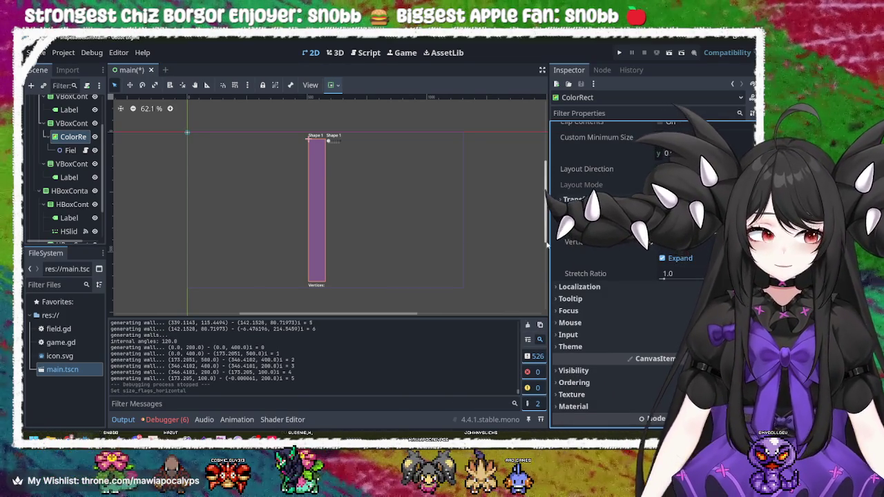
- Reselect the UI and ColorRect nodes, then save the scene and run the project
{"action": "left_click", "coordinate": [245, 205]}
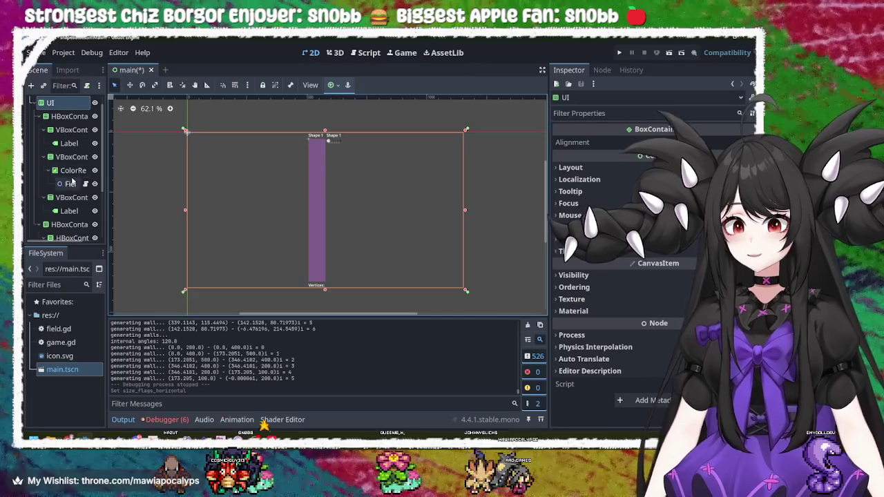
{"action": "left_click", "coordinate": [72, 171]}
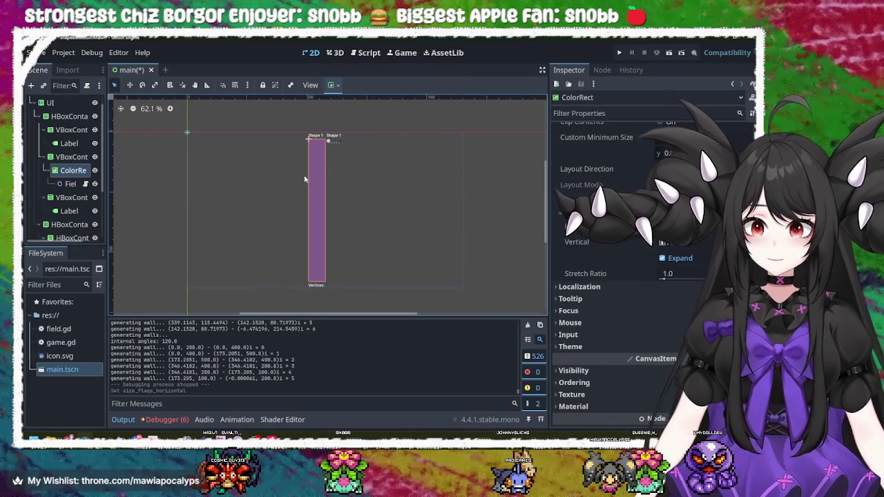
{"action": "left_click", "coordinate": [619, 53]}
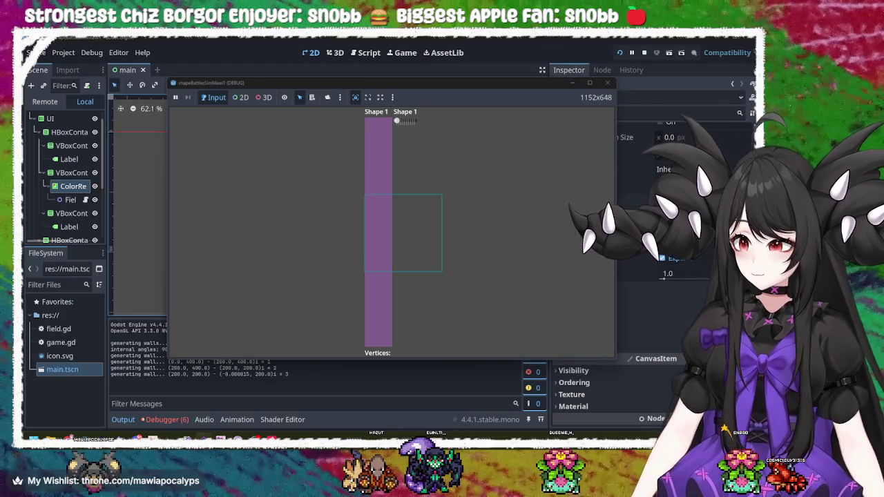
- In the running game, drag the Shape 1 slider until the outline becomes a ten-sided polygon, then switch to the browser
{"action": "left_click_drag", "start_coordinate": [467, 85], "coordinate": [441, 84]}
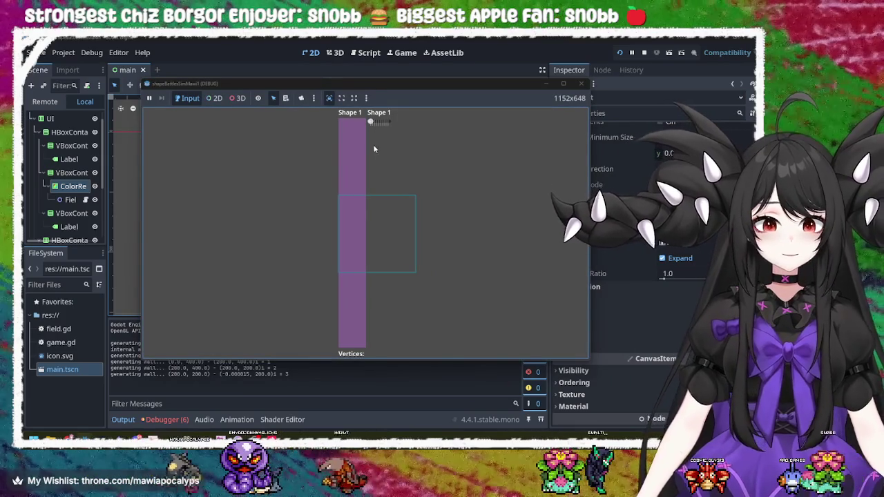
{"action": "left_click_drag", "start_coordinate": [371, 121], "coordinate": [388, 123]}
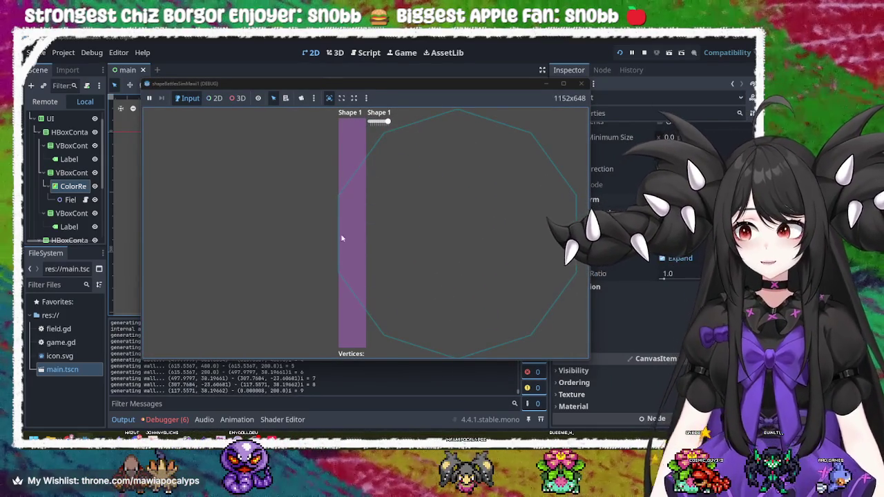
{"action": "mouse_move", "coordinate": [388, 122]}
{"action": "left_mouse_down"}
{"action": "mouse_move", "coordinate": [366, 123]}
{"action": "mouse_move", "coordinate": [402, 124]}
{"action": "mouse_move", "coordinate": [365, 126]}
{"action": "mouse_move", "coordinate": [382, 132]}
{"action": "mouse_move", "coordinate": [368, 125]}
{"action": "mouse_move", "coordinate": [391, 125]}
{"action": "mouse_move", "coordinate": [366, 125]}
{"action": "mouse_move", "coordinate": [387, 123]}
{"action": "left_mouse_up"}
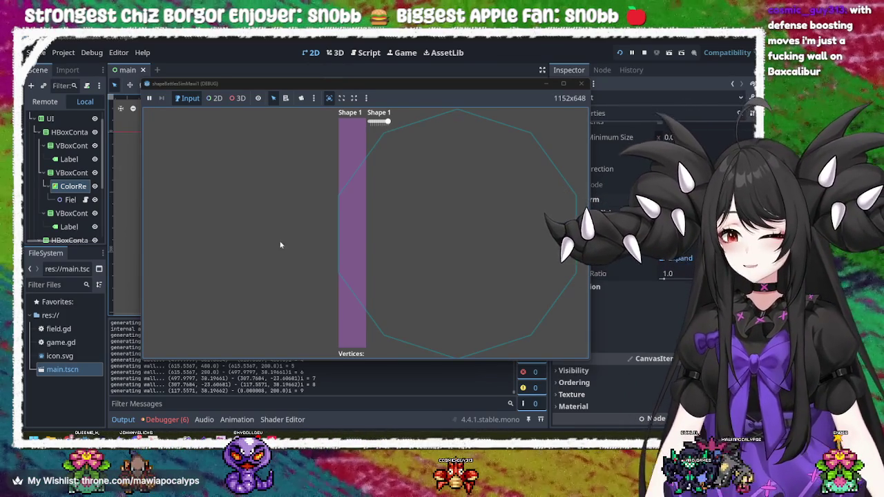
{"action": "key", "text": "alt+Tab"}
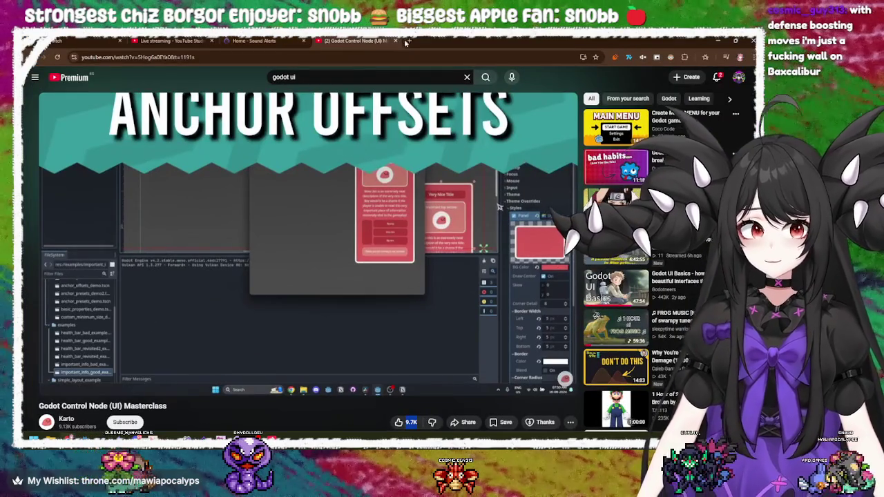
- Search Google for Baxcalibur from a new Chrome tab using 'baxca'
{"action": "left_click", "coordinate": [409, 40]}
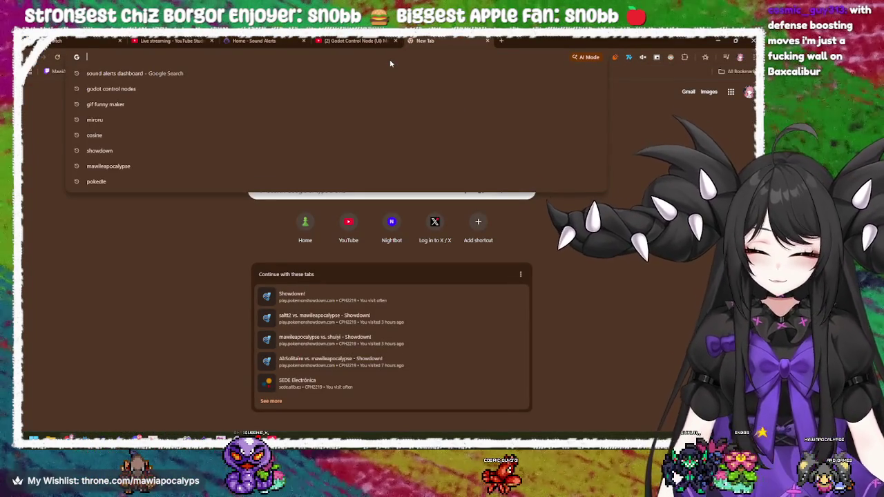
{"action": "type", "text": "bax"}
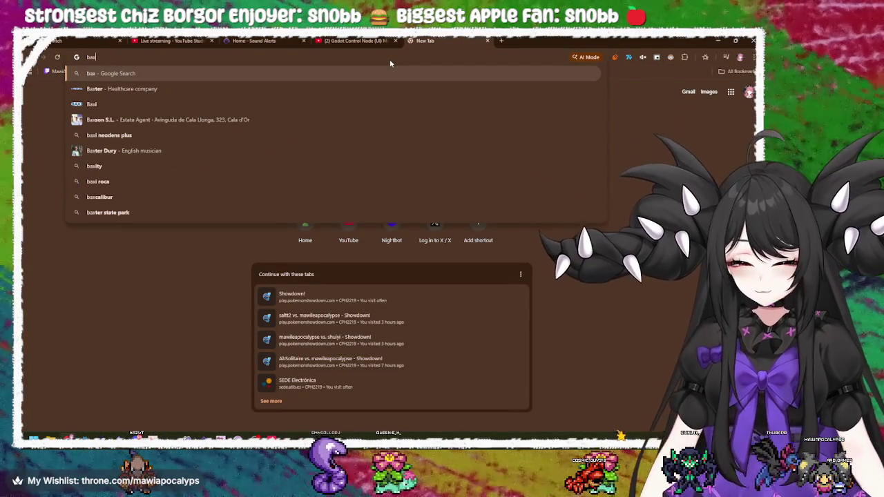
{"action": "type", "text": "calibur"}
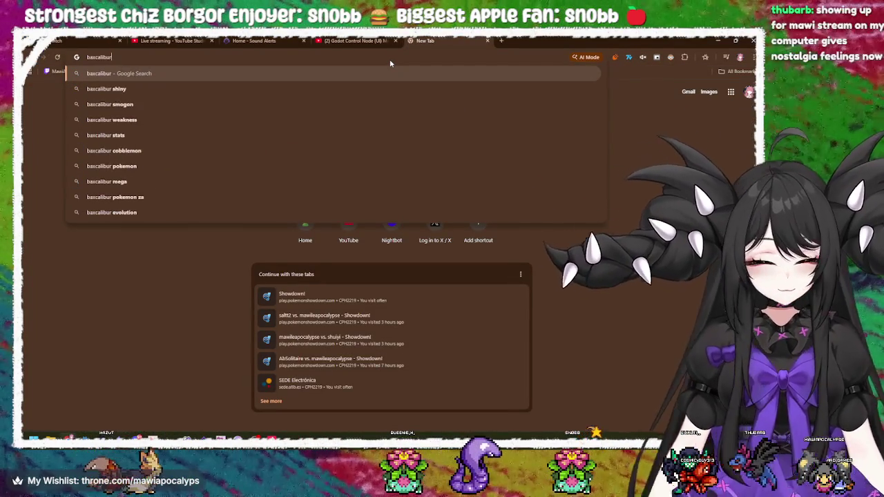
{"action": "key", "text": "Return"}
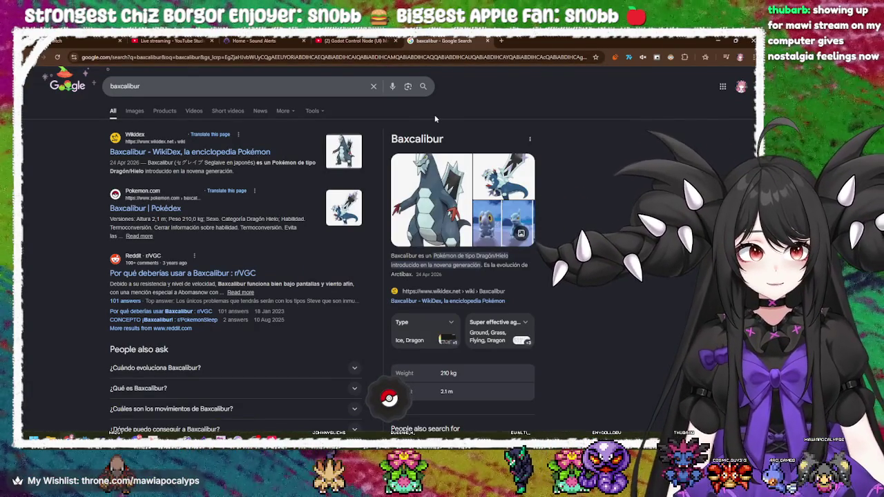
- Show Baxcalibur image results and preview several images (Serebii, Reddit, ScreenRant, Fandom, Pokémon GO)
{"action": "left_click", "coordinate": [135, 113]}
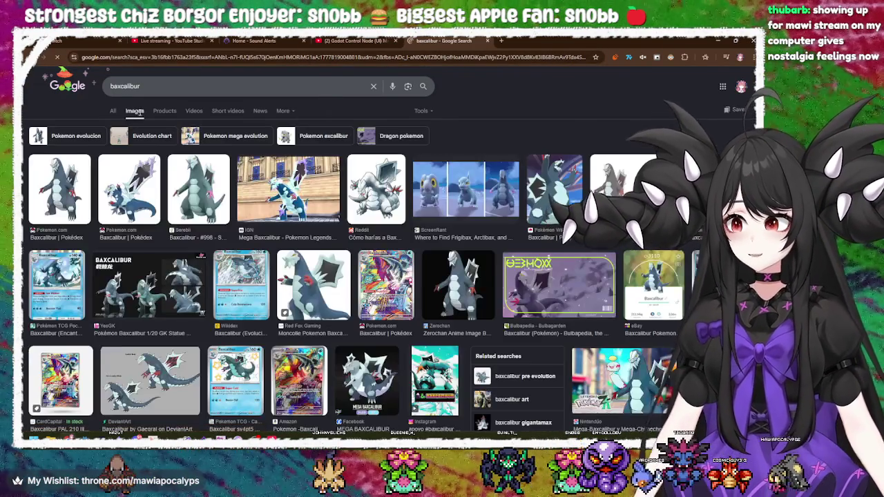
{"action": "left_click", "coordinate": [83, 190]}
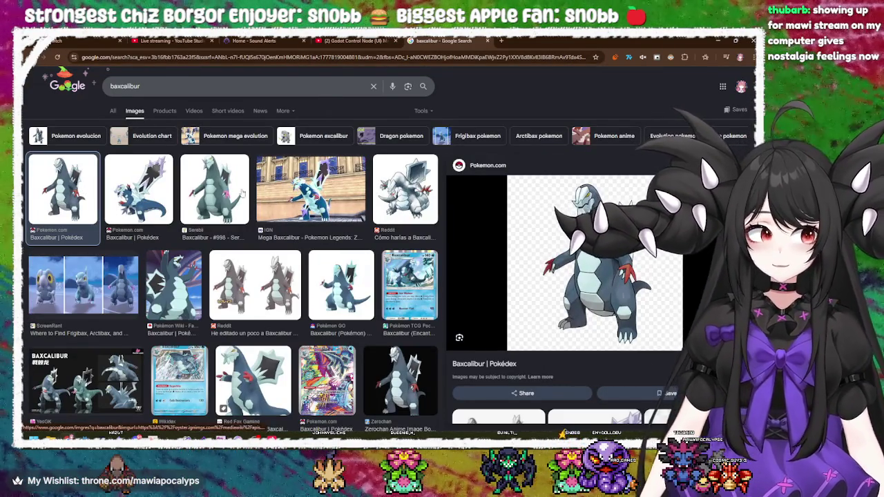
{"action": "left_click", "coordinate": [146, 193]}
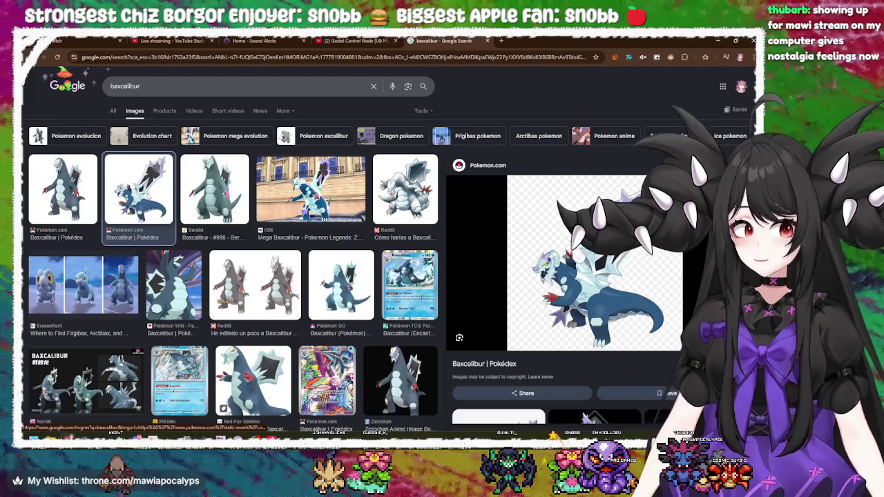
{"action": "left_click", "coordinate": [215, 192]}
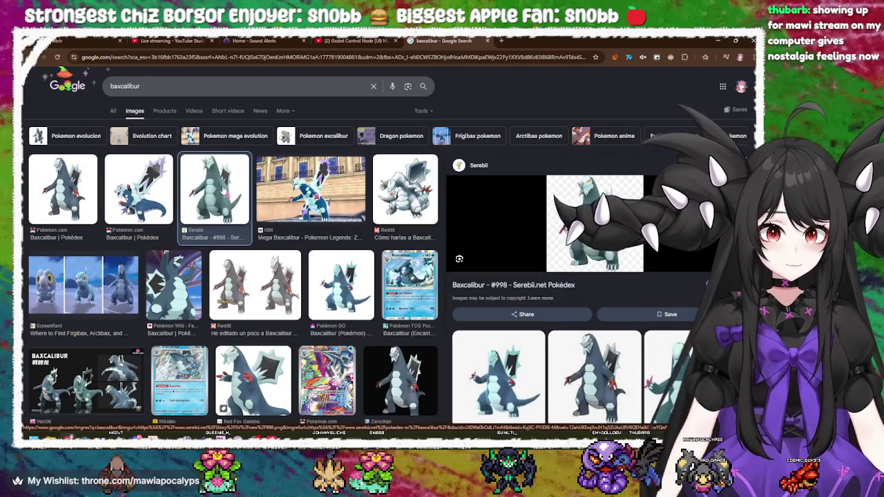
{"action": "left_click", "coordinate": [405, 187]}
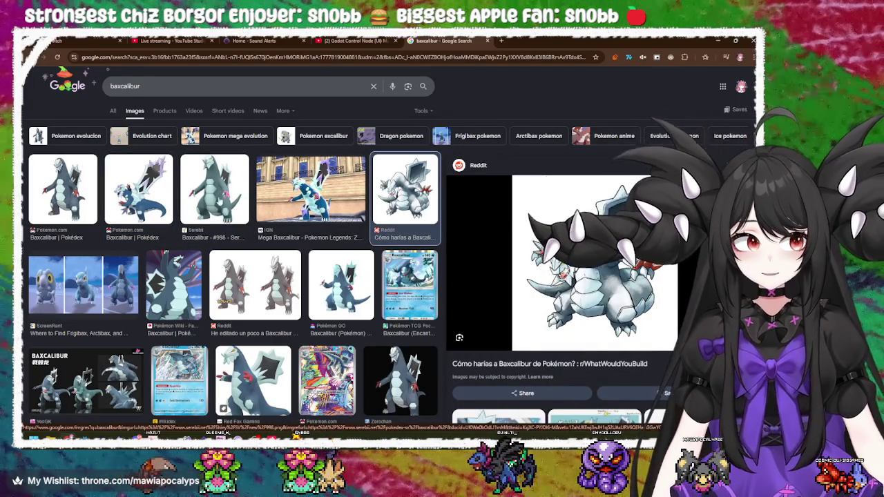
{"action": "left_click", "coordinate": [198, 194]}
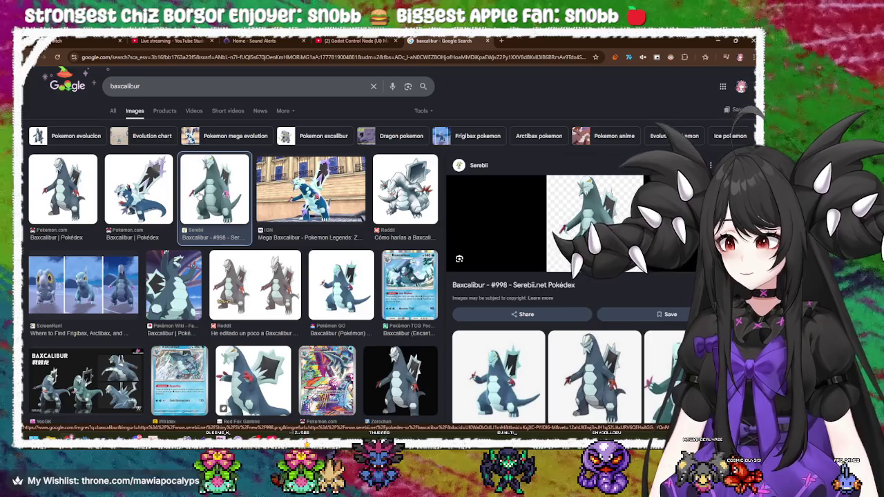
{"action": "left_click", "coordinate": [104, 283]}
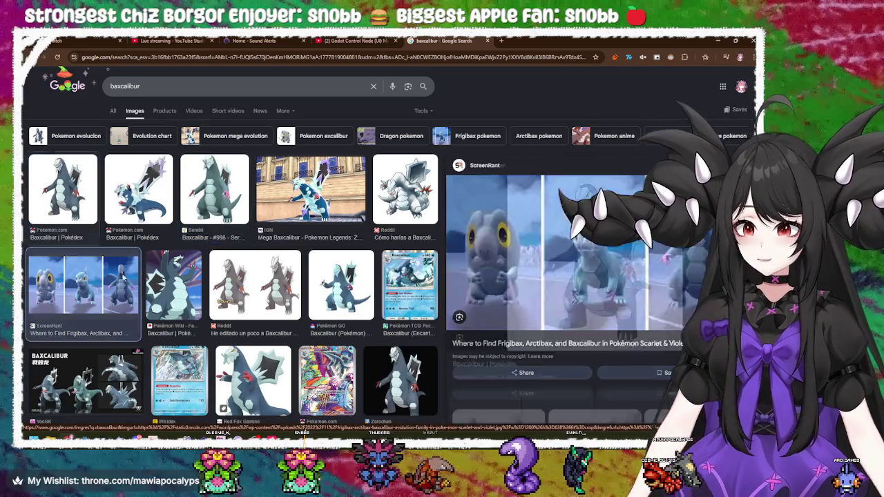
{"action": "left_click", "coordinate": [184, 287]}
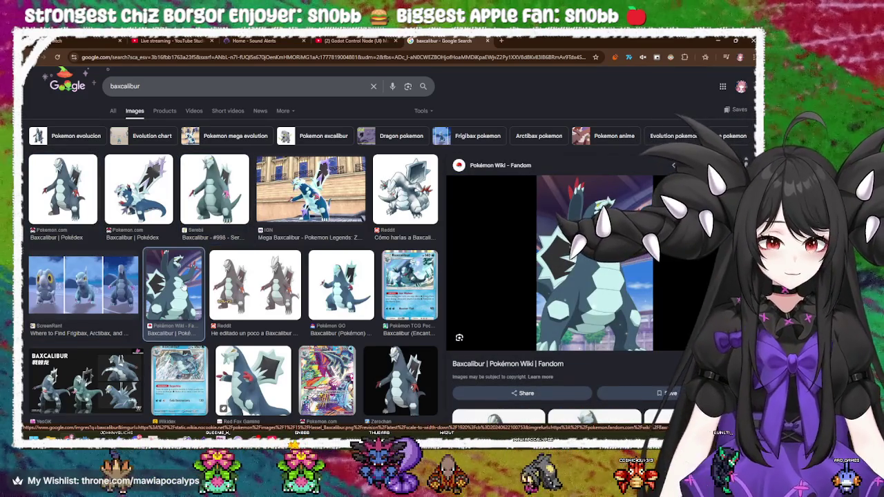
{"action": "left_click", "coordinate": [246, 288]}
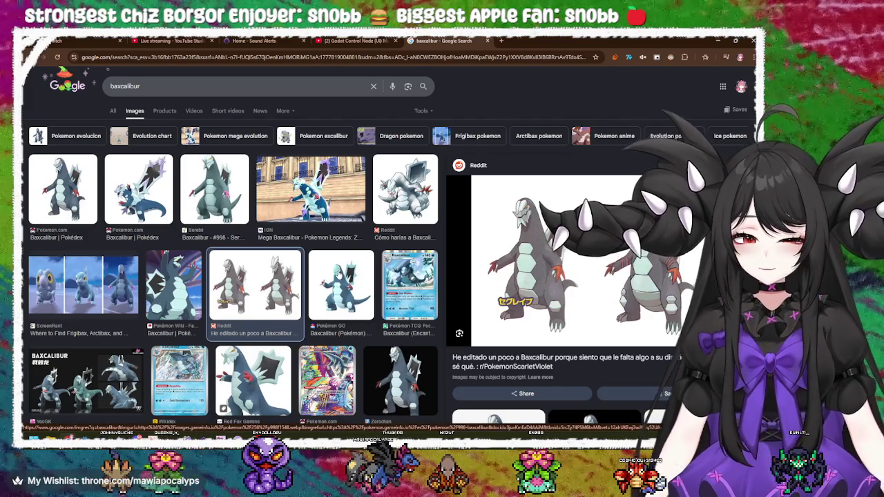
{"action": "left_click", "coordinate": [228, 368]}
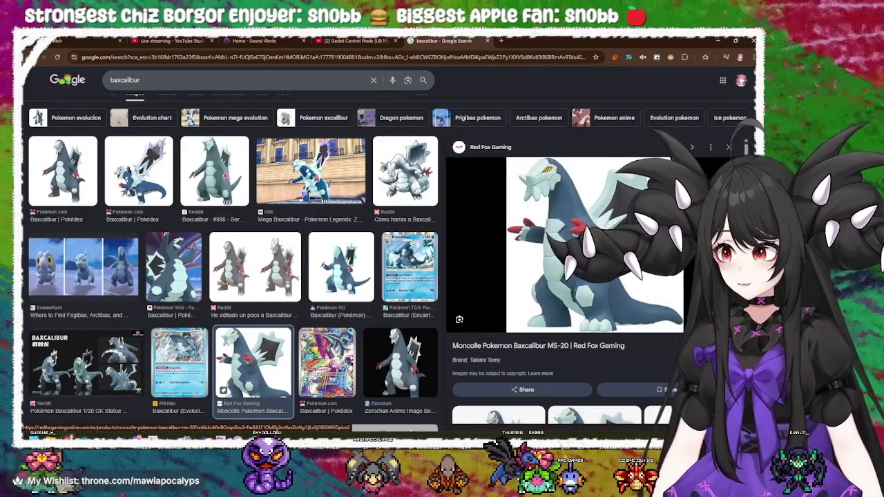
{"action": "left_click", "coordinate": [342, 261]}
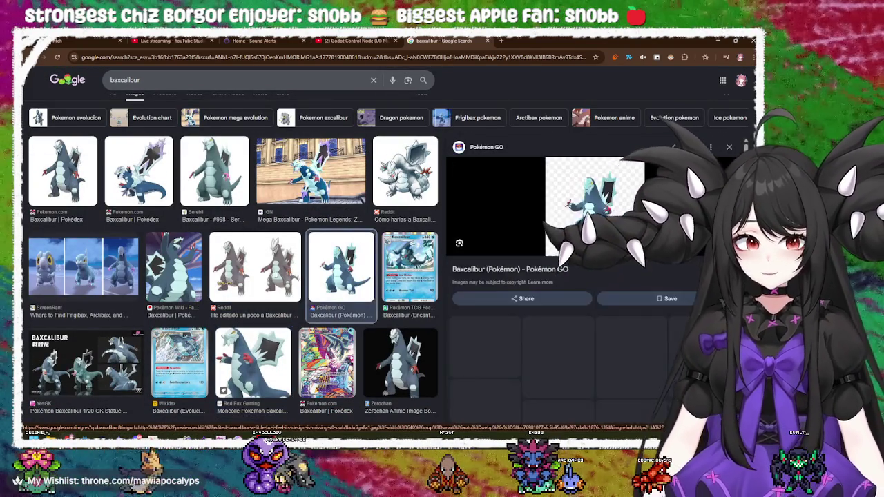
{"action": "left_click", "coordinate": [257, 271]}
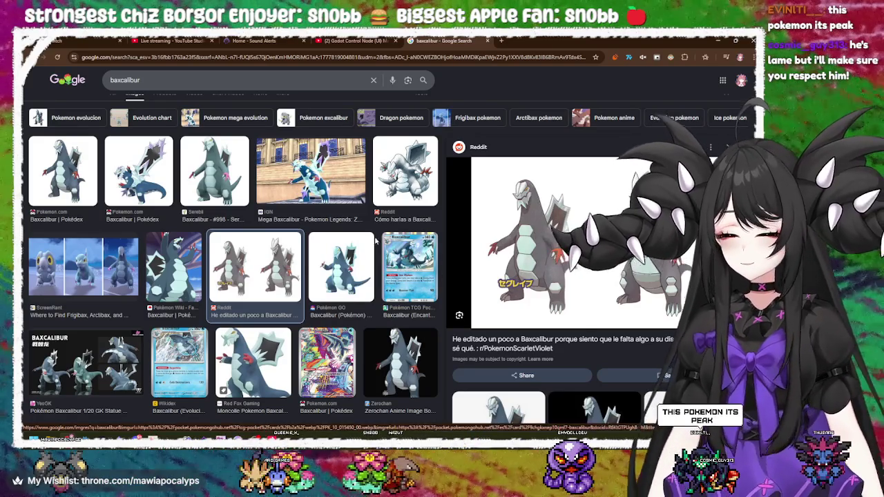
- Preview the Baxcalibur Pokédex image, then close the Baxcalibur search tab
{"action": "scroll", "coordinate": [302, 240], "scroll_direction": "down", "scroll_amount": 3}
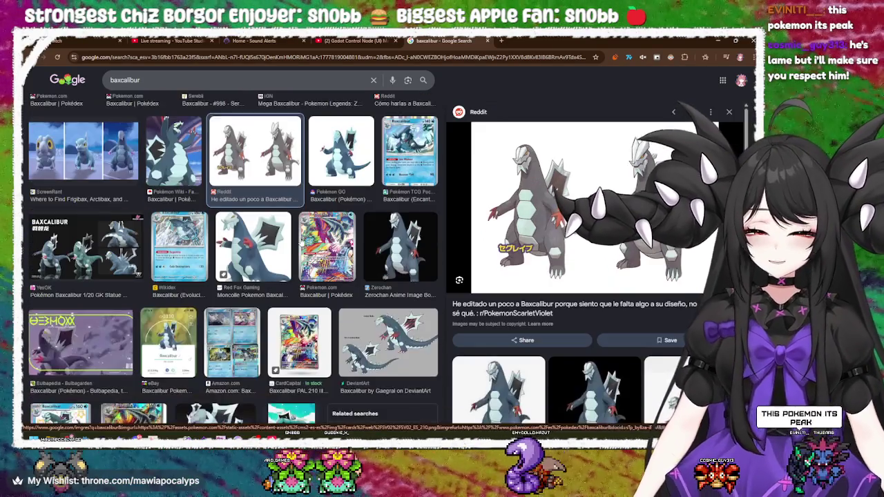
{"action": "scroll", "coordinate": [302, 240], "scroll_direction": "down", "scroll_amount": 2}
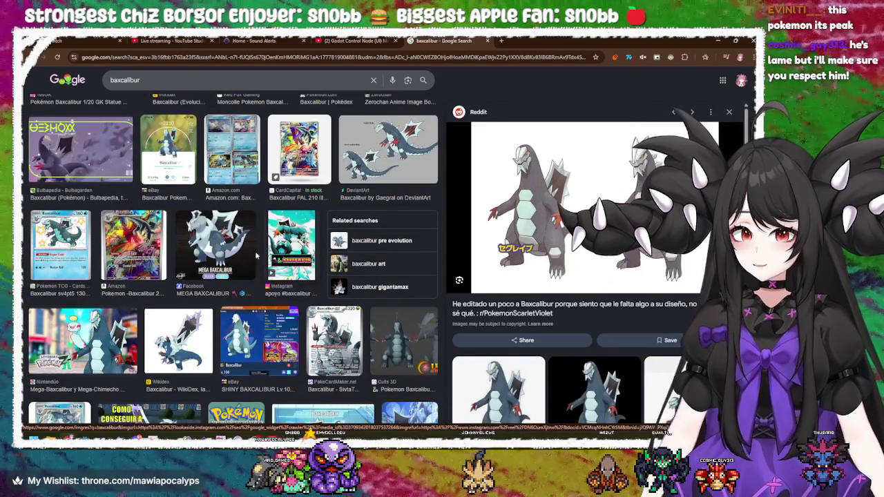
{"action": "scroll", "coordinate": [302, 242], "scroll_direction": "up", "scroll_amount": 5}
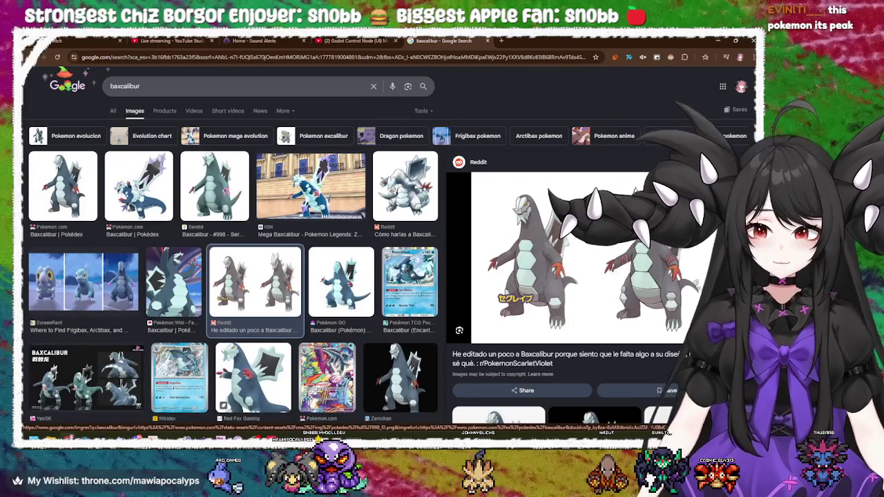
{"action": "left_click", "coordinate": [141, 199]}
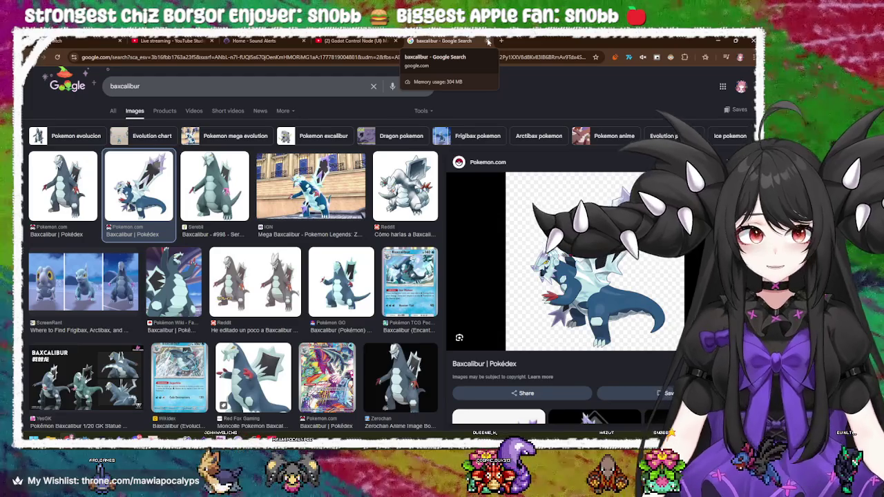
{"action": "left_click", "coordinate": [488, 41]}
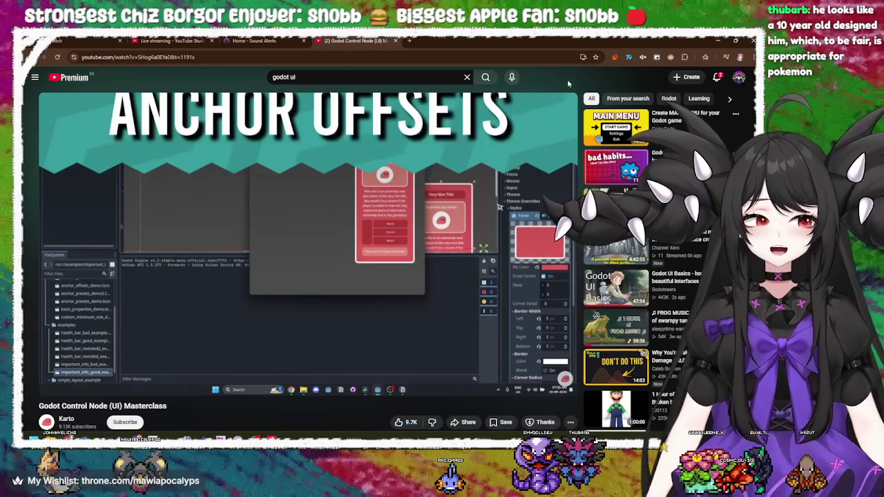
- Open and close YouTube's notifications list, then switch back to the Godot editor
{"action": "left_click", "coordinate": [717, 78]}
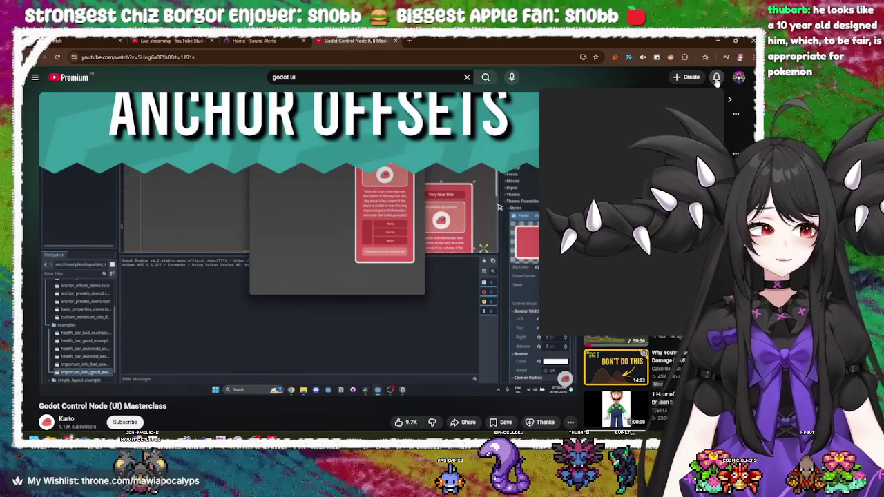
{"action": "left_click", "coordinate": [717, 79]}
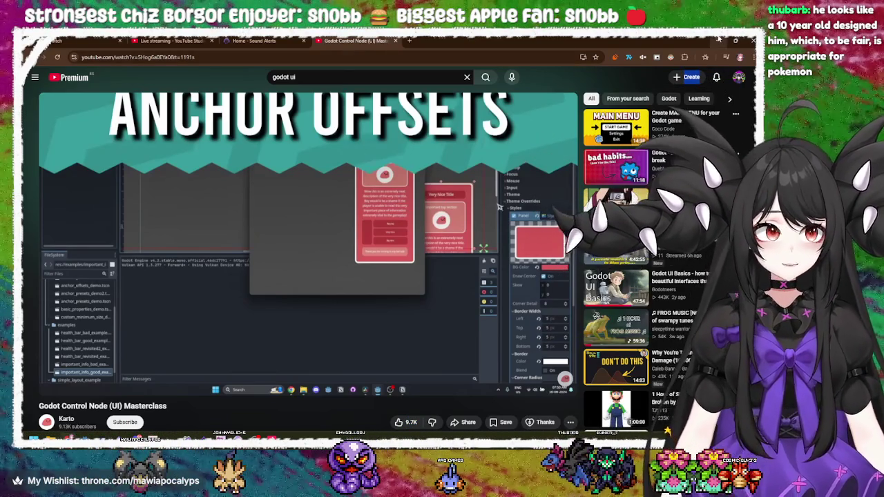
{"action": "key", "text": "alt+Tab"}
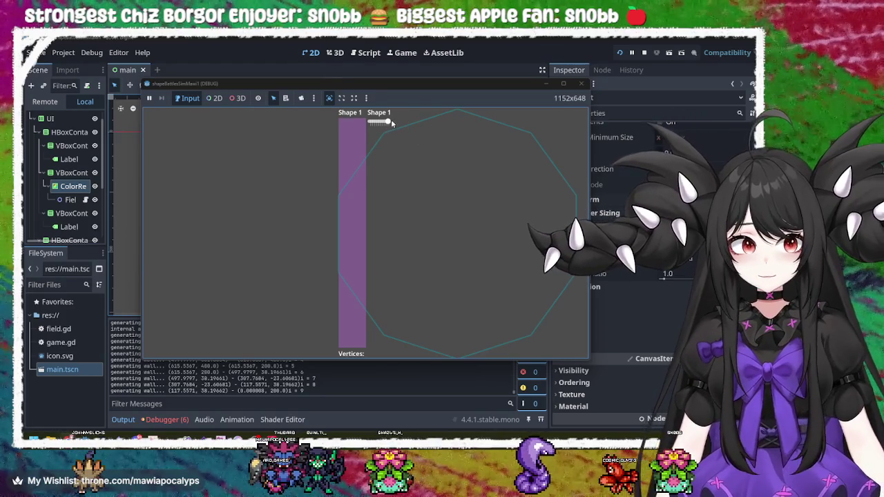
- Lower Shape 1 in the running game to a hexagon, then select the VBoxContainer and HBoxContainer nodes
{"action": "mouse_move", "coordinate": [389, 122]}
{"action": "left_mouse_down"}
{"action": "mouse_move", "coordinate": [372, 125]}
{"action": "mouse_move", "coordinate": [379, 130]}
{"action": "left_mouse_up"}
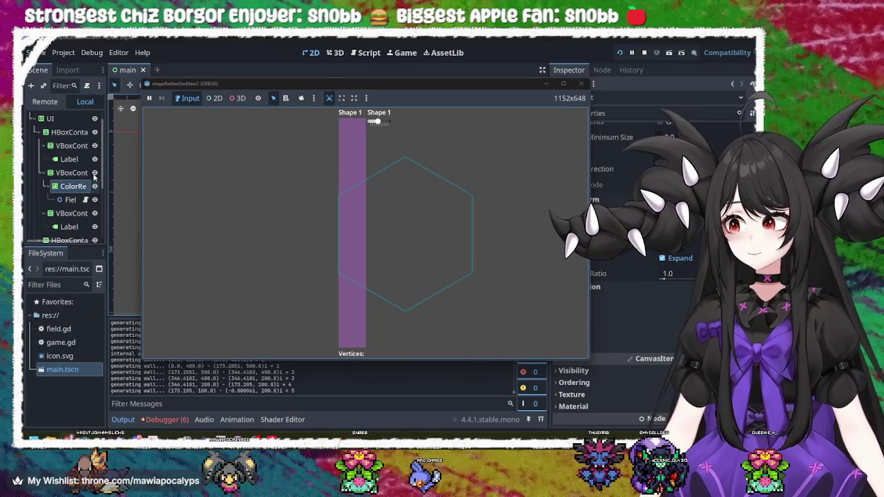
{"action": "left_click", "coordinate": [72, 173]}
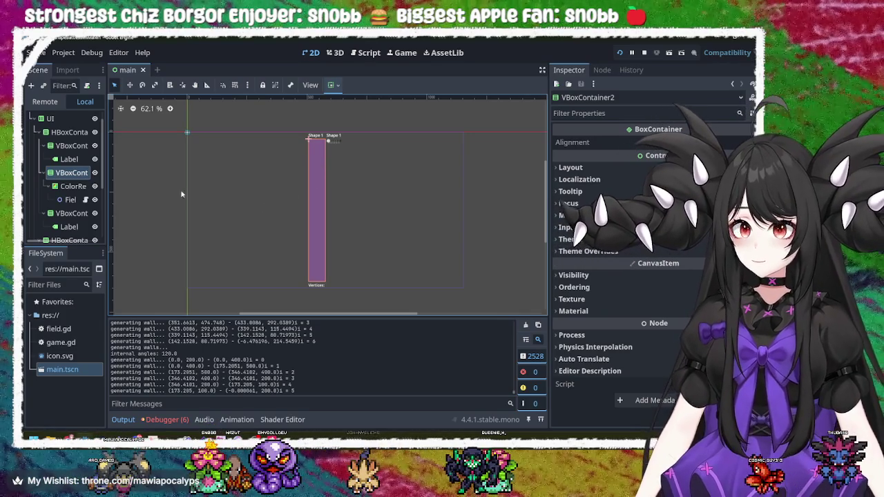
{"action": "left_click", "coordinate": [81, 132]}
- Change the UI node's type to CenterContainer by searching 'cen' in Change Type
{"action": "scroll", "coordinate": [76, 139], "scroll_direction": "up", "scroll_amount": 1}
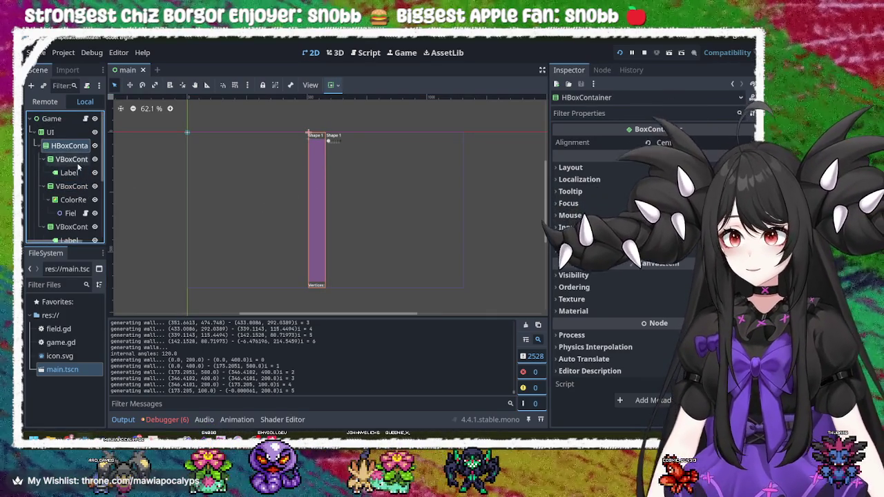
{"action": "left_click", "coordinate": [69, 132]}
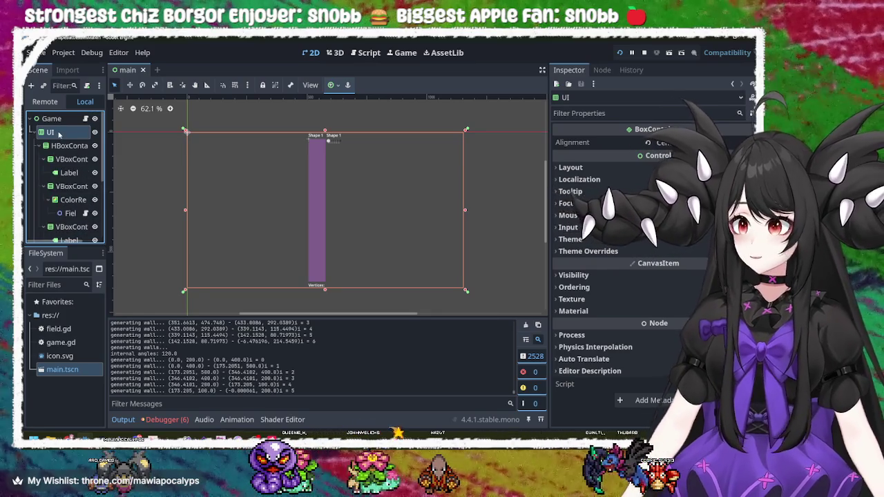
{"action": "right_click", "coordinate": [61, 133]}
{"action": "left_click", "coordinate": [99, 245]}
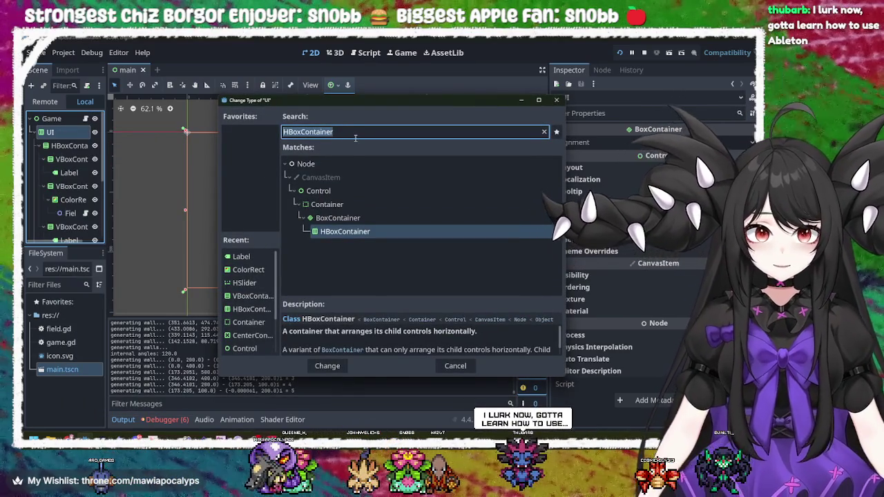
{"action": "key", "text": "BackSpace"}
{"action": "type", "text": "cen"}
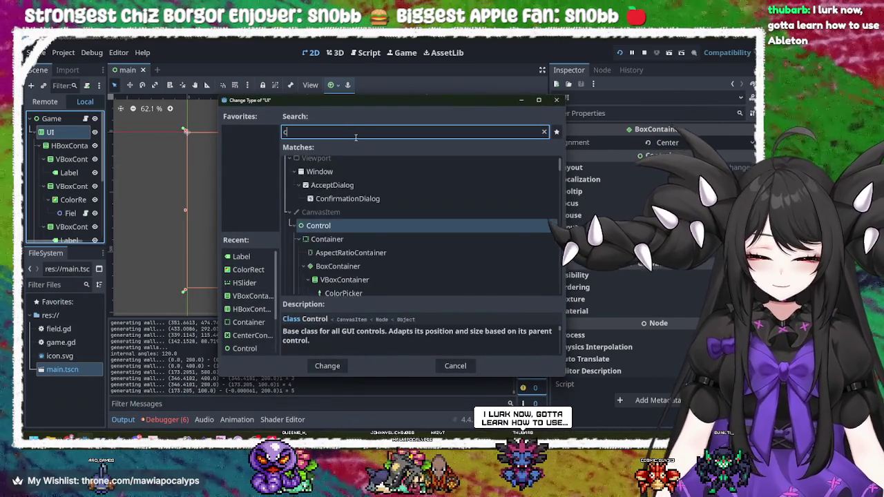
{"action": "key", "text": "Return"}
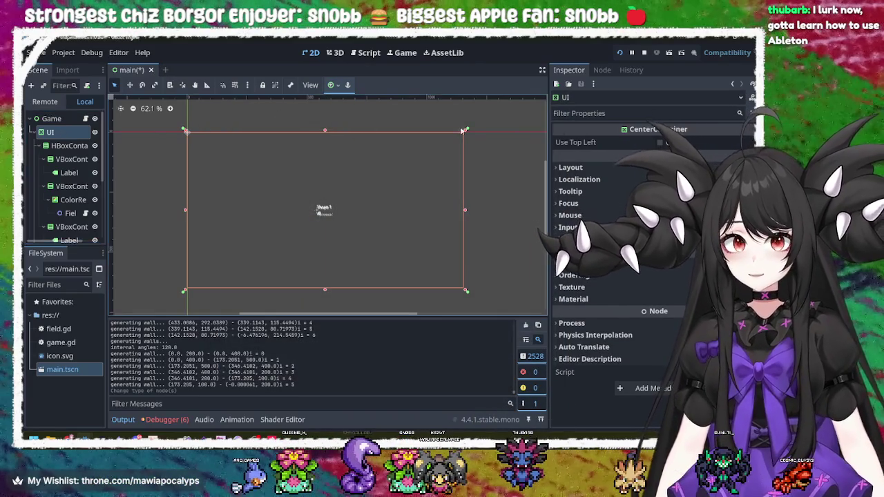
{"action": "left_click", "coordinate": [72, 147]}
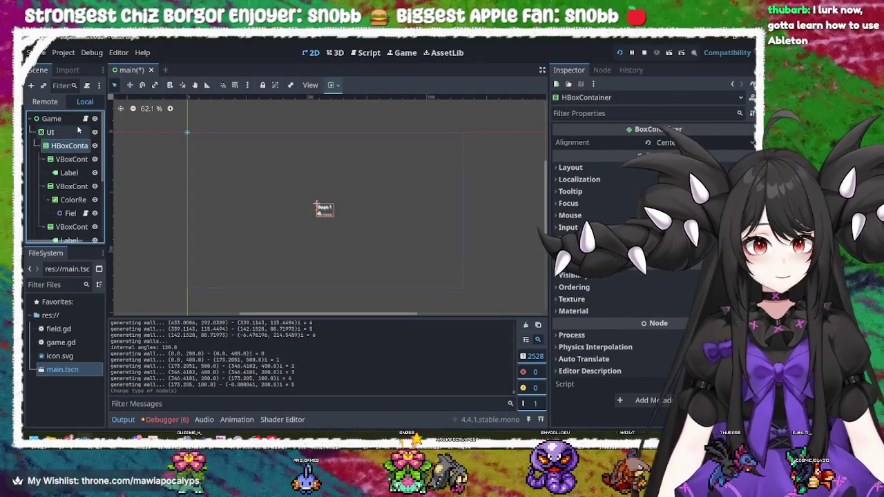
{"action": "left_click", "coordinate": [50, 132]}
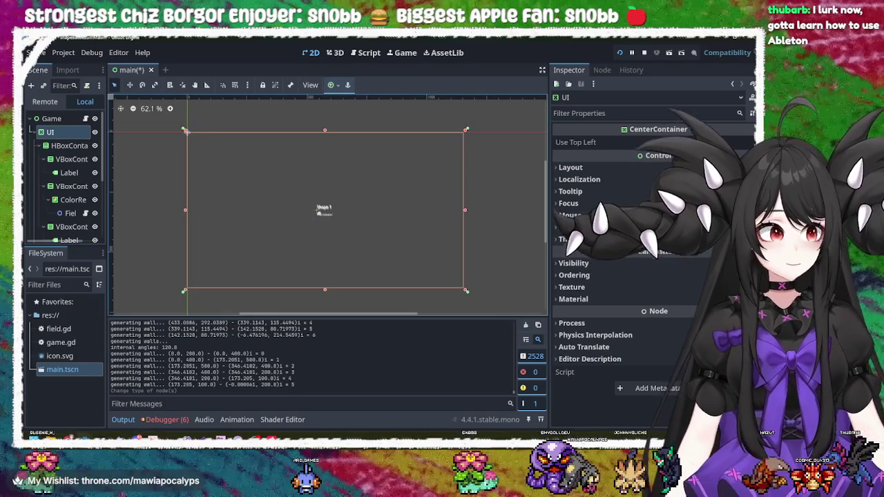
{"action": "left_click", "coordinate": [660, 146]}
{"action": "left_click", "coordinate": [660, 145]}
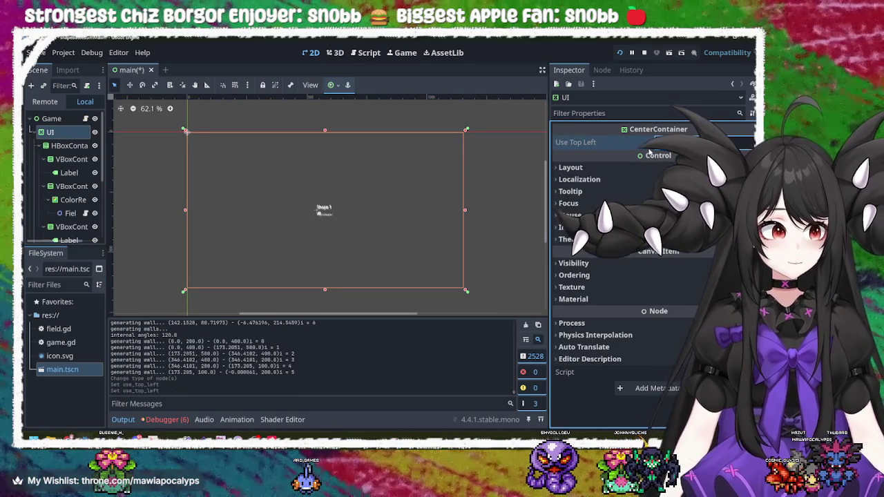
{"action": "left_click", "coordinate": [574, 168]}
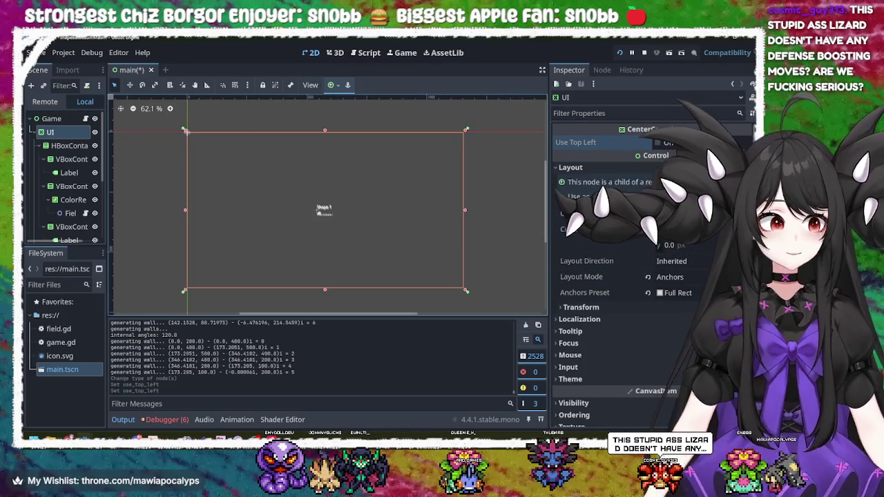
{"action": "scroll", "coordinate": [627, 268], "scroll_direction": "down", "scroll_amount": 2}
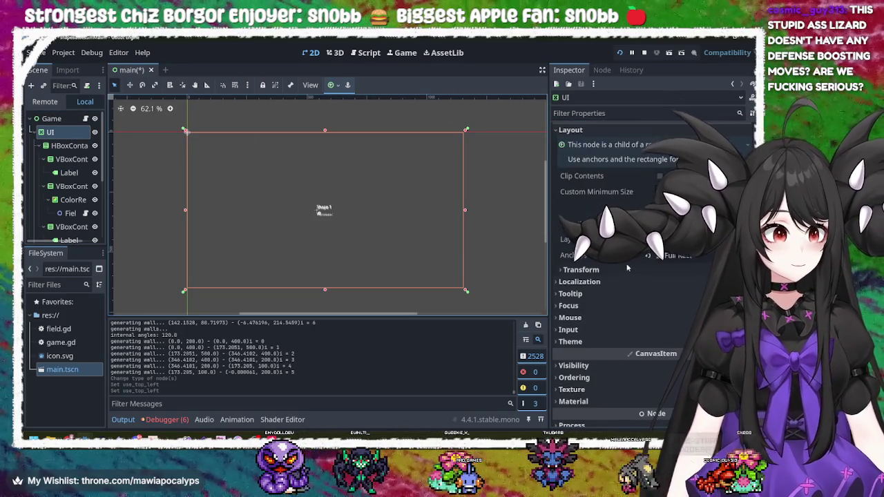
{"action": "left_click", "coordinate": [677, 242]}
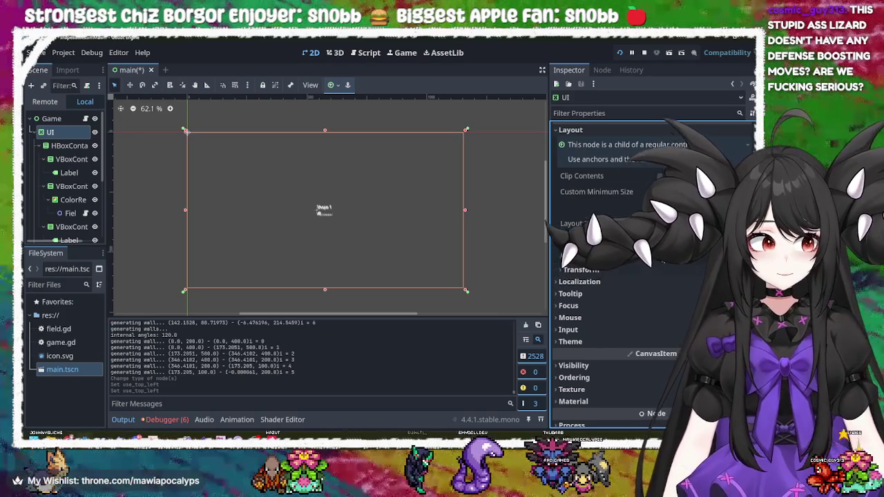
{"action": "left_click", "coordinate": [681, 256]}
{"action": "left_click", "coordinate": [686, 251]}
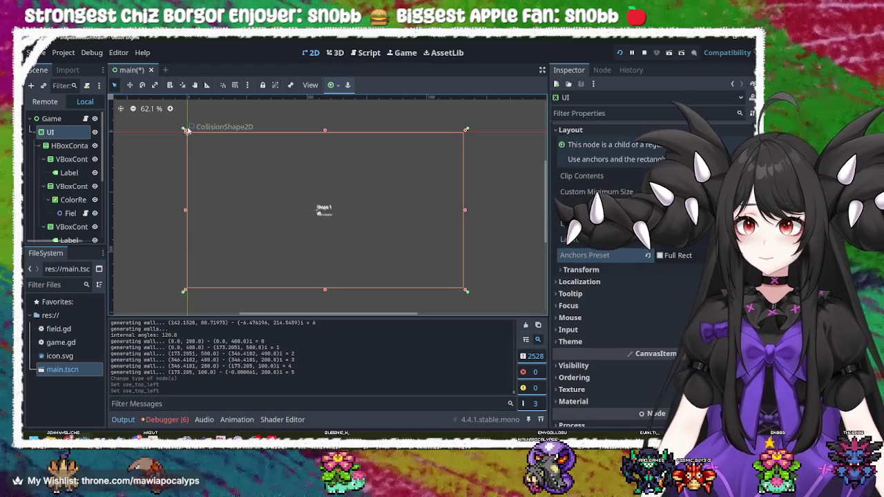
{"action": "left_click_drag", "start_coordinate": [184, 129], "coordinate": [301, 129]}
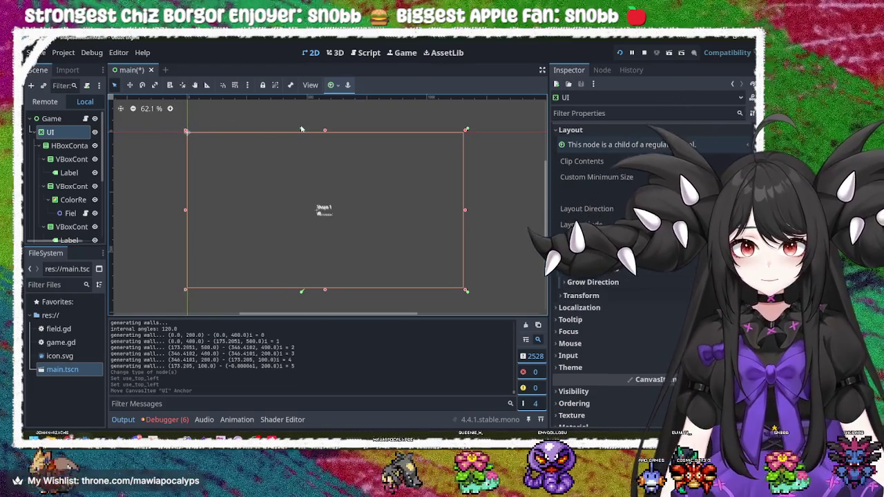
{"action": "left_click", "coordinate": [301, 129]}
{"action": "left_click", "coordinate": [306, 193]}
{"action": "left_click", "coordinate": [328, 215]}
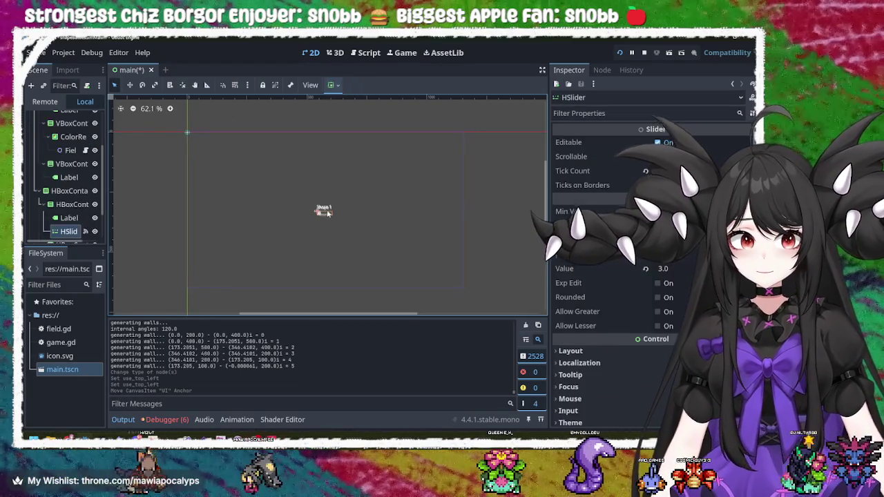
{"action": "left_click", "coordinate": [325, 192]}
{"action": "left_click", "coordinate": [66, 123]}
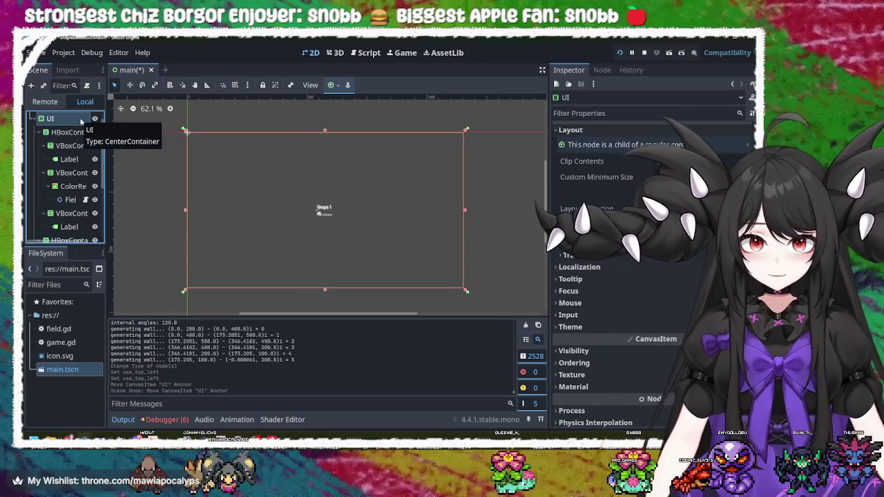
{"action": "key", "text": "ctrl+z"}
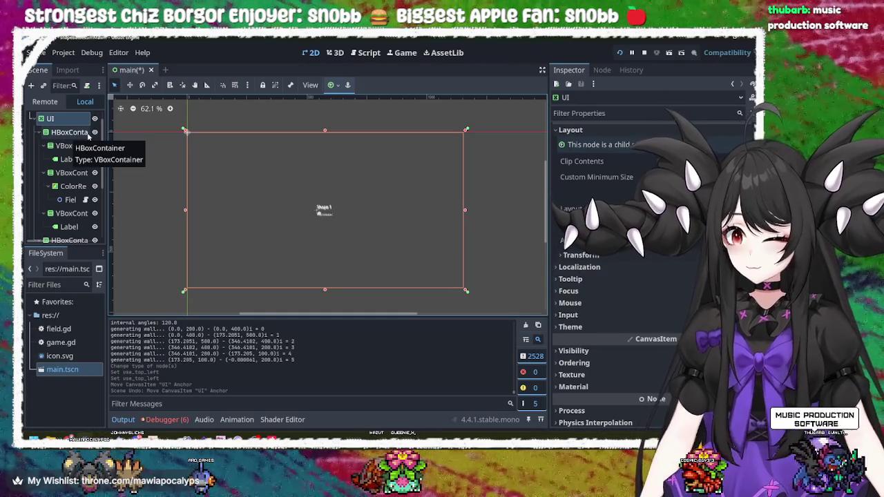
- Select the HBoxContainer and UI nodes in turn to check their alignment
{"action": "left_click", "coordinate": [82, 134]}
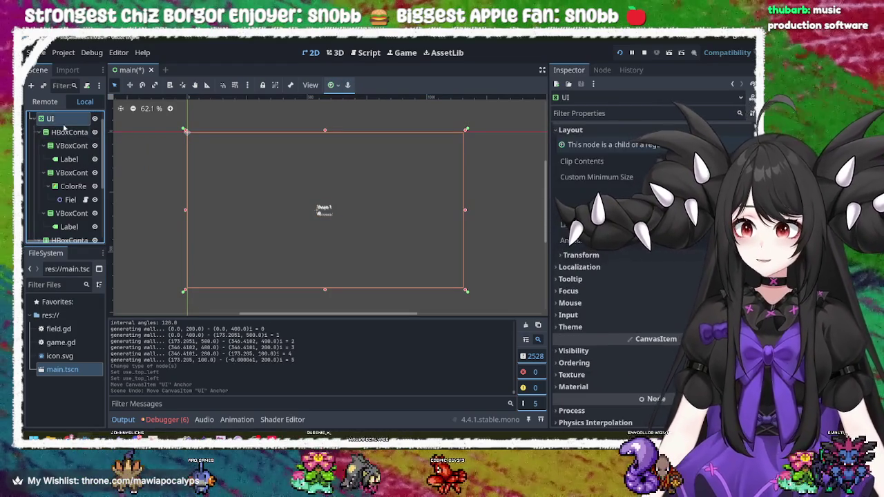
{"action": "left_click", "coordinate": [67, 132]}
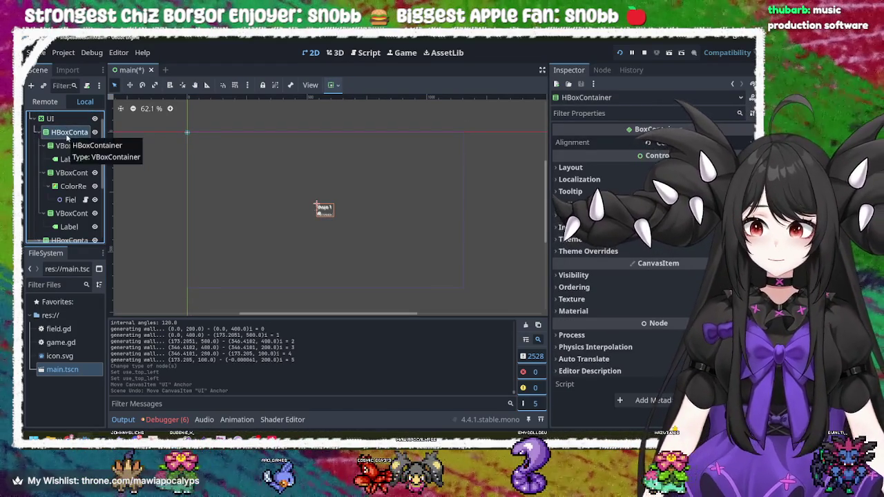
{"action": "left_click", "coordinate": [50, 119]}
{"action": "left_click", "coordinate": [71, 136]}
{"action": "left_click", "coordinate": [70, 136]}
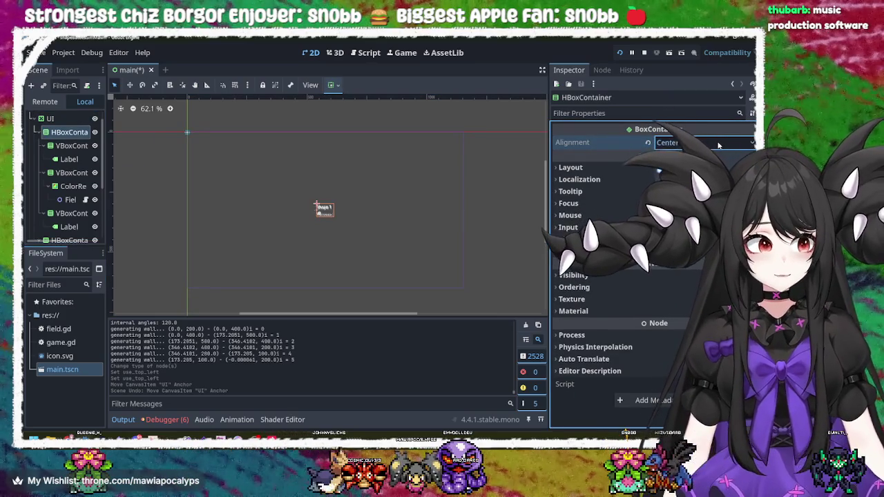
{"action": "left_click", "coordinate": [65, 121]}
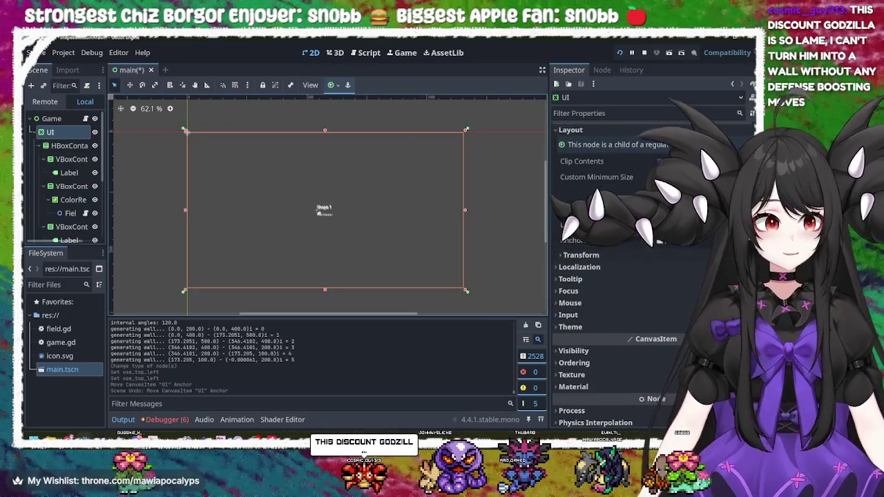
- Reopen Change Type for the UI node, cancel it unchanged, and select the slider
{"action": "right_click", "coordinate": [62, 131]}
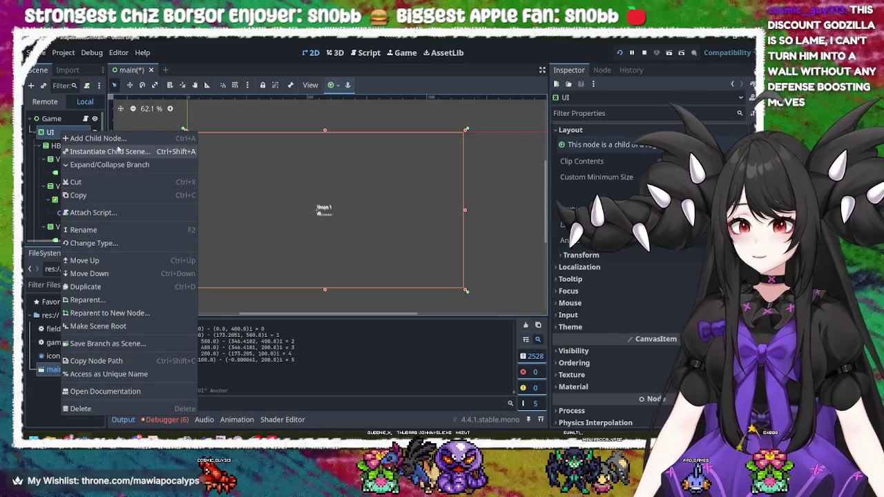
{"action": "left_click", "coordinate": [114, 246]}
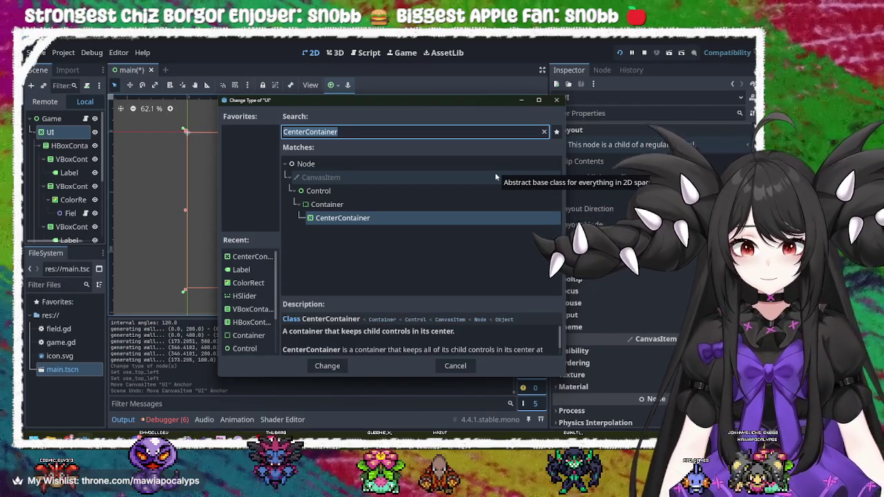
{"action": "left_click", "coordinate": [558, 100]}
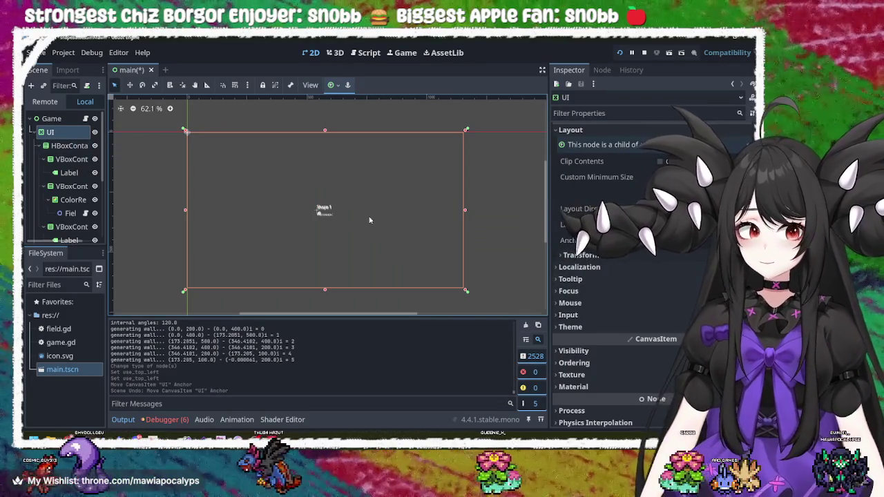
{"action": "left_click", "coordinate": [319, 212]}
- Collapse the children of both existing HBoxContainers in the Scene dock
{"action": "scroll", "coordinate": [320, 213], "scroll_direction": "up", "scroll_amount": 4}
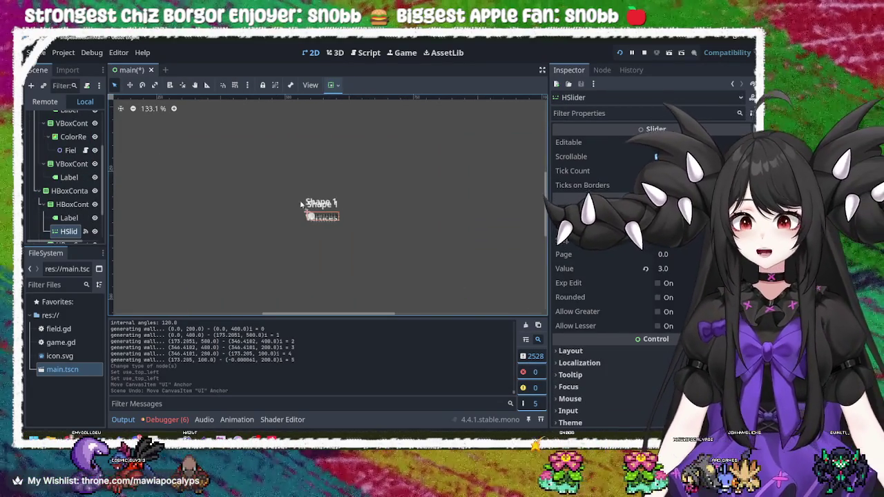
{"action": "left_click", "coordinate": [50, 187]}
{"action": "scroll", "coordinate": [50, 173], "scroll_direction": "up", "scroll_amount": 3}
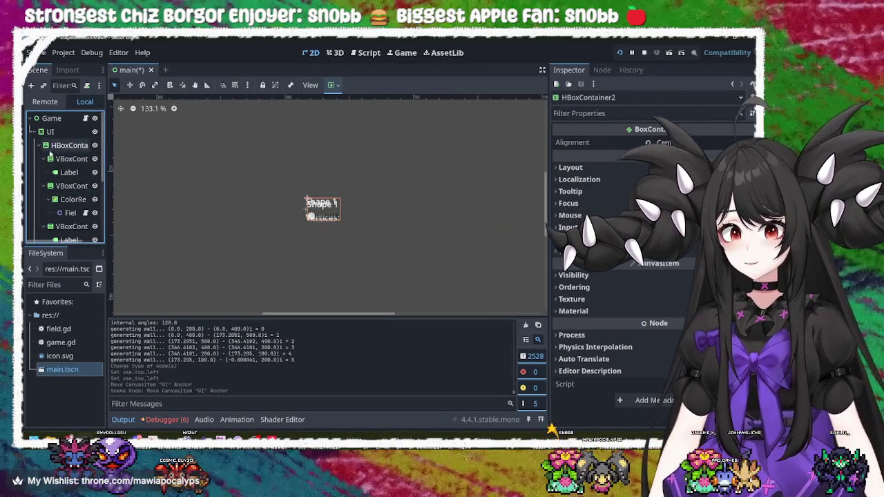
{"action": "left_click", "coordinate": [39, 146]}
{"action": "left_click", "coordinate": [37, 159]}
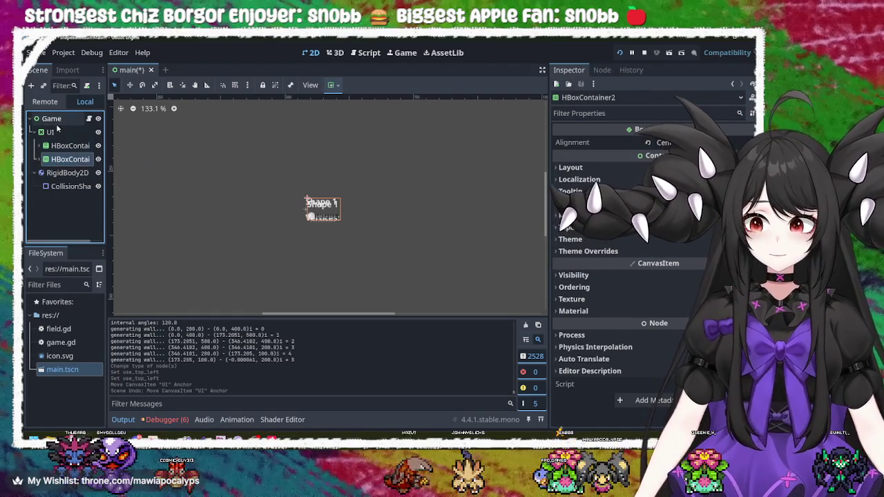
- Add a new HBoxContainer child under the UI node via a 'container' search
{"action": "left_click", "coordinate": [62, 134]}
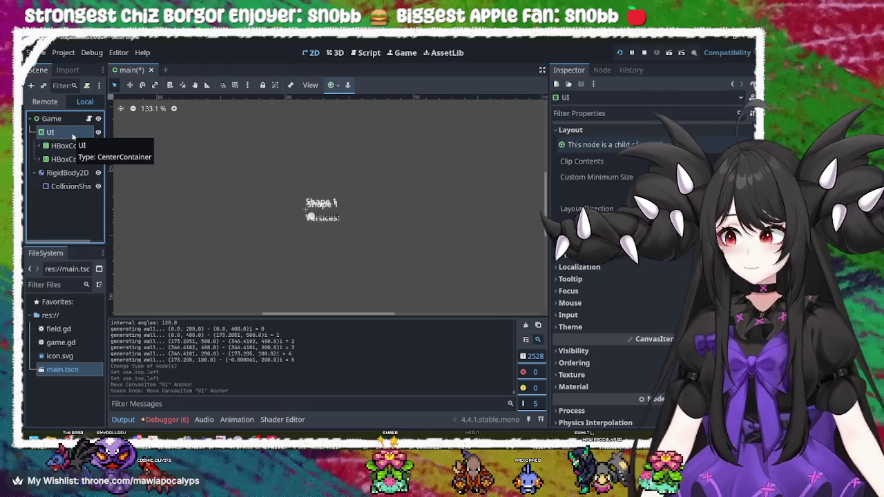
{"action": "right_click", "coordinate": [73, 137]}
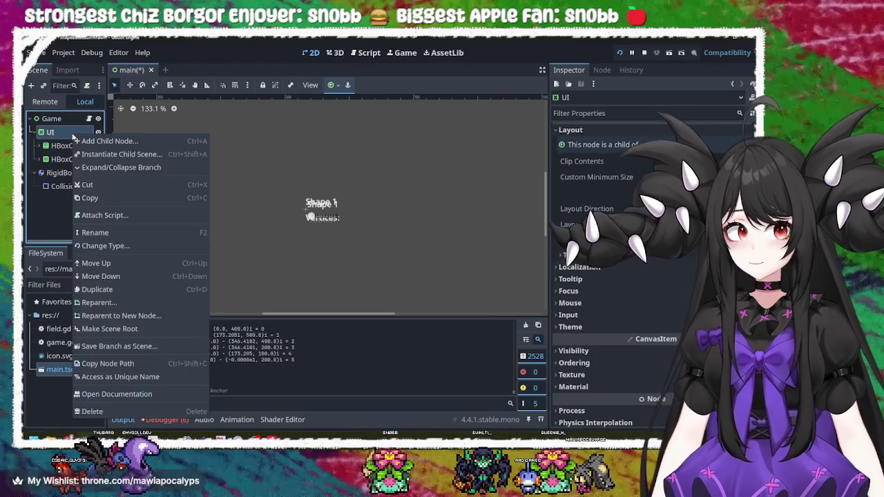
{"action": "left_click", "coordinate": [103, 140]}
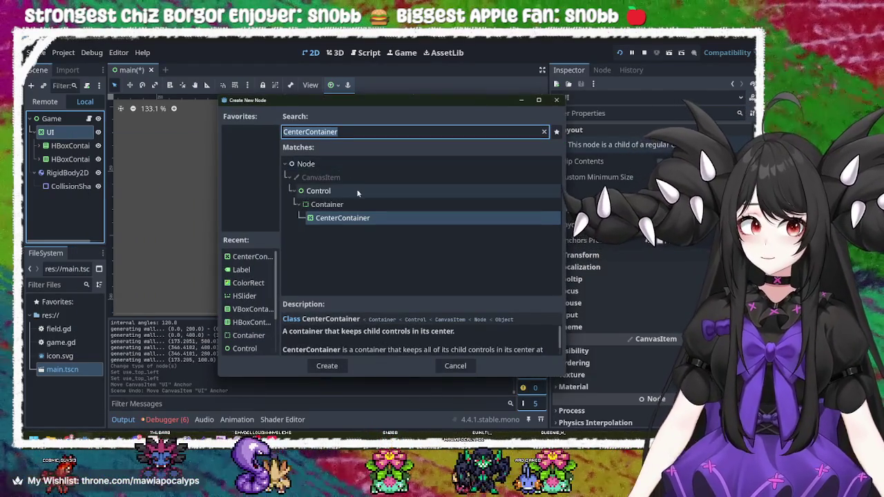
{"action": "type", "text": "c"}
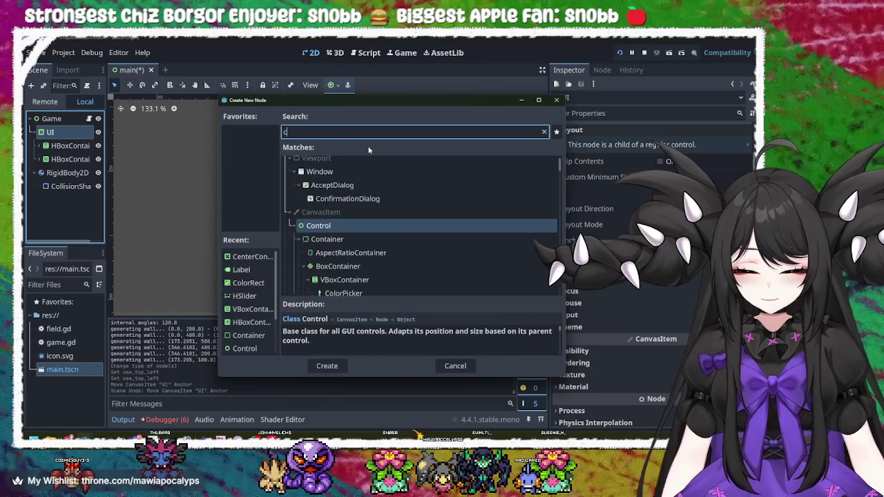
{"action": "type", "text": "ontainer"}
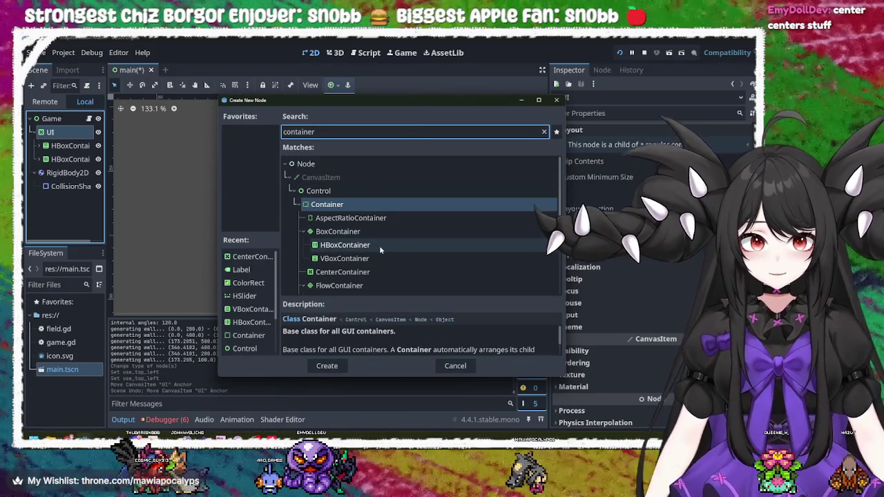
{"action": "left_click", "coordinate": [345, 245]}
{"action": "left_click", "coordinate": [327, 365]}
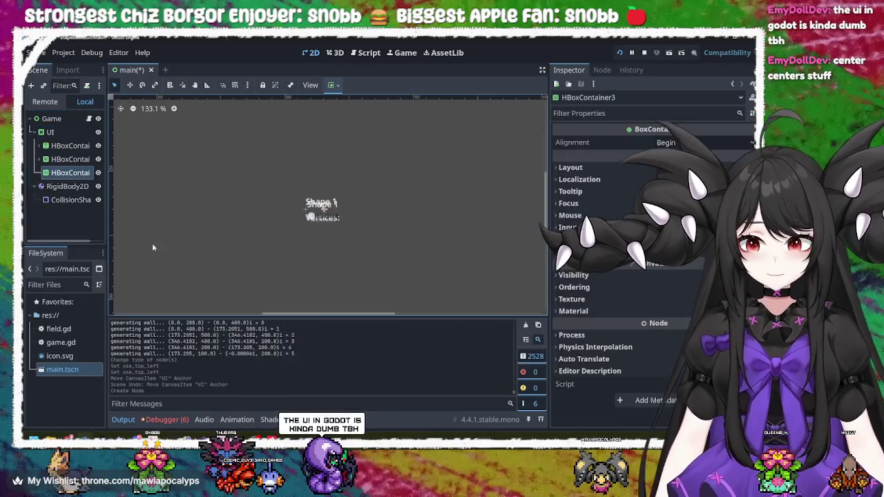
- Move the existing HBoxContainers into the new HBoxContainer3
{"action": "mouse_move", "coordinate": [69, 159]}
{"action": "left_mouse_down"}
{"action": "mouse_move", "coordinate": [67, 178]}
{"action": "mouse_move", "coordinate": [76, 147]}
{"action": "left_mouse_up"}
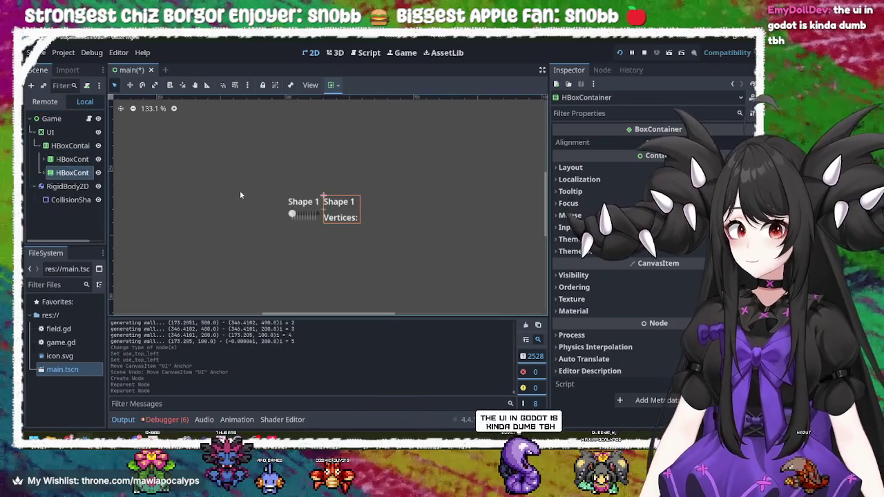
{"action": "left_click", "coordinate": [389, 224]}
{"action": "left_click", "coordinate": [310, 208]}
{"action": "left_click", "coordinate": [314, 214]}
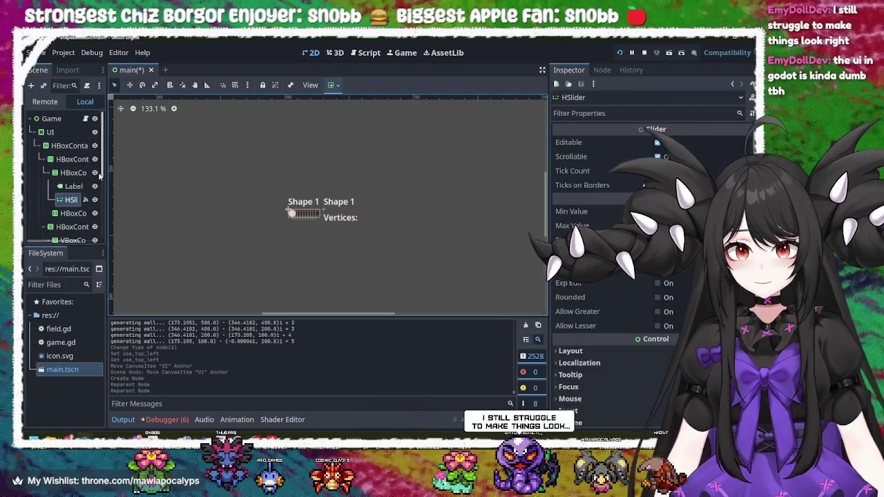
{"action": "left_click", "coordinate": [56, 145]}
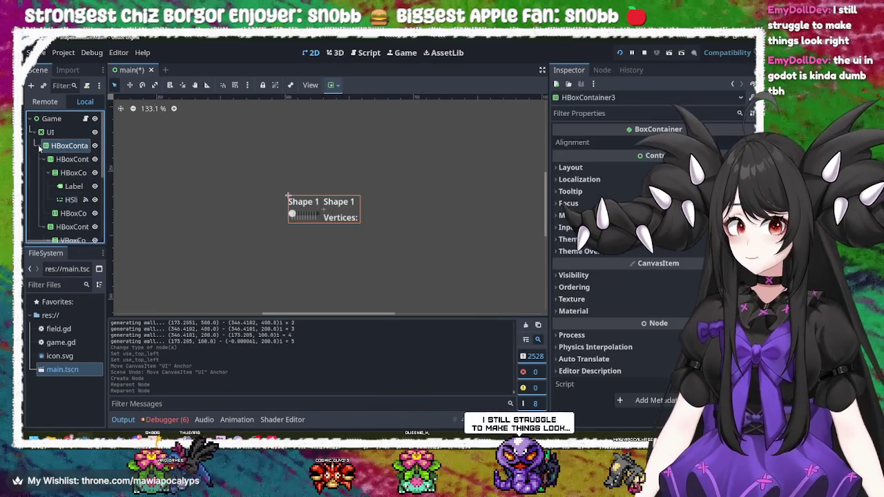
- Rename the outer container to 'mainstage'
{"action": "double_click", "coordinate": [52, 147]}
{"action": "right_click", "coordinate": [66, 147]}
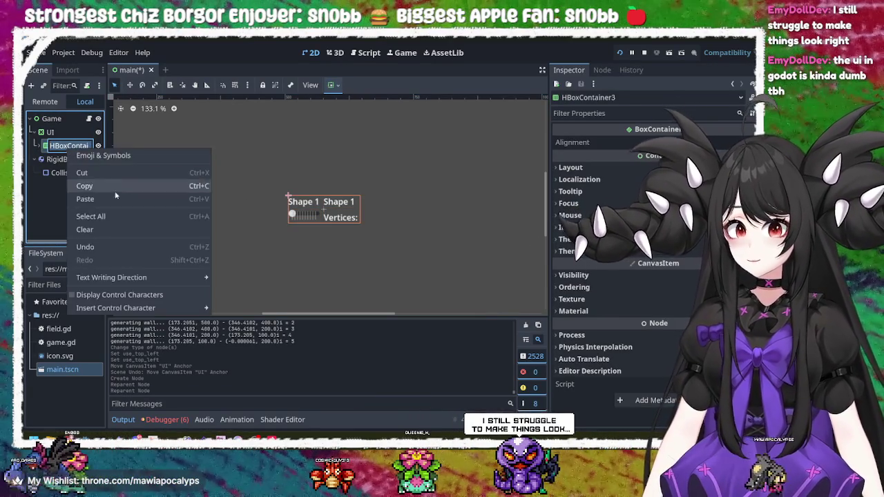
{"action": "left_click", "coordinate": [60, 146]}
{"action": "key", "text": "BackSpace"}
{"action": "type", "text": "mainstag"}
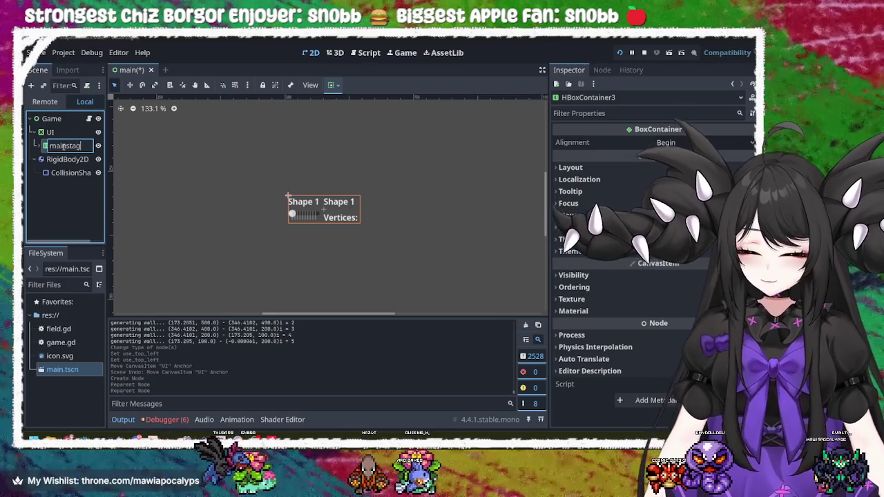
{"action": "type", "text": "e"}
{"action": "key", "text": "Return"}
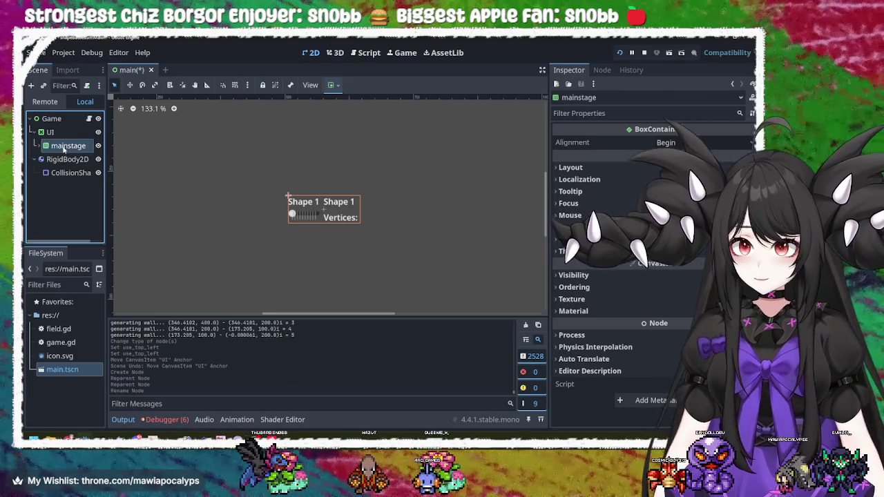
- Inside mainstage, move HBoxContainer above HBoxContainer2
{"action": "left_click", "coordinate": [67, 160]}
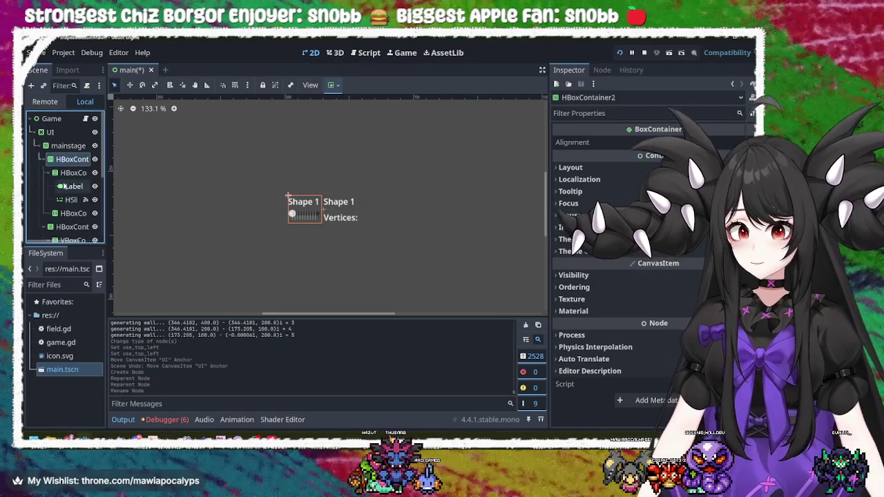
{"action": "left_click", "coordinate": [42, 160]}
{"action": "left_click", "coordinate": [44, 174]}
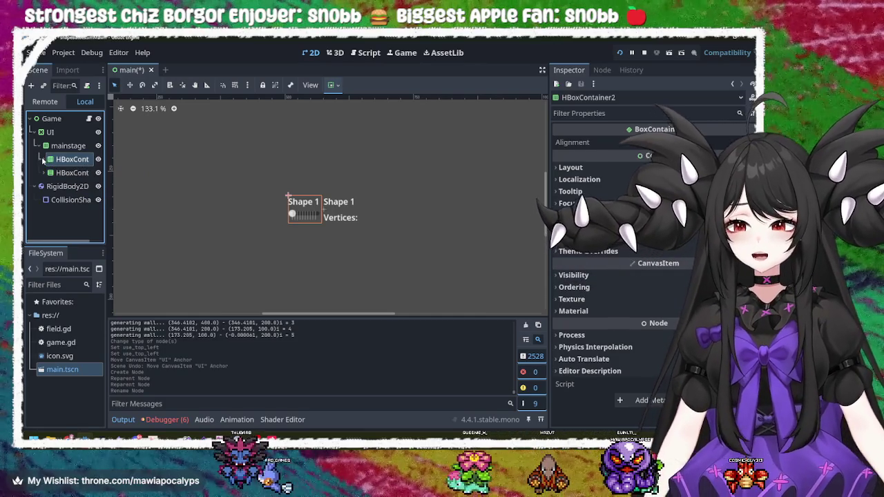
{"action": "left_click", "coordinate": [86, 173]}
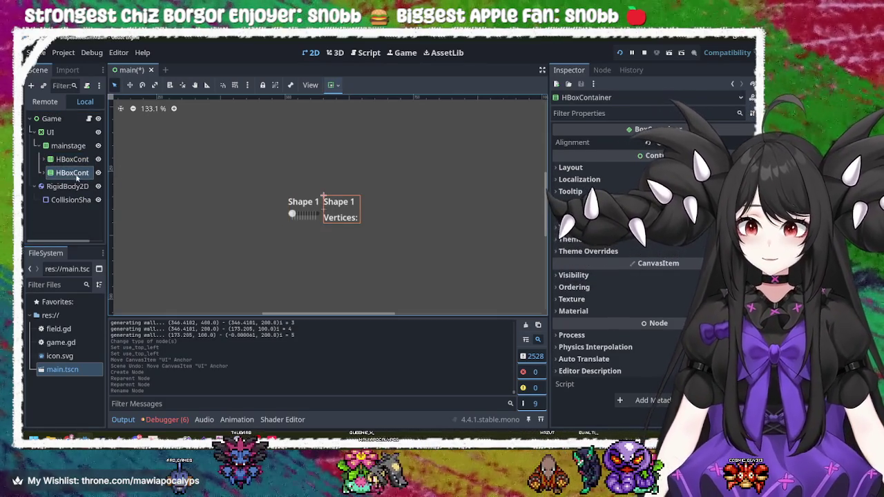
{"action": "left_click_drag", "start_coordinate": [69, 175], "coordinate": [68, 157]}
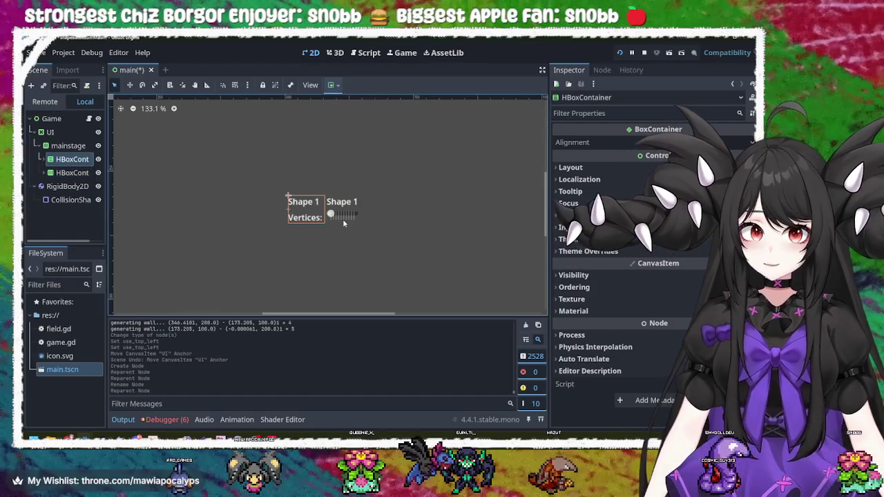
- Run the game, change the Vertices slider to test the layout, then close the game
{"action": "left_click", "coordinate": [341, 222]}
{"action": "scroll", "coordinate": [307, 228], "scroll_direction": "down", "scroll_amount": 3}
{"action": "scroll", "coordinate": [304, 228], "scroll_direction": "down", "scroll_amount": 1}
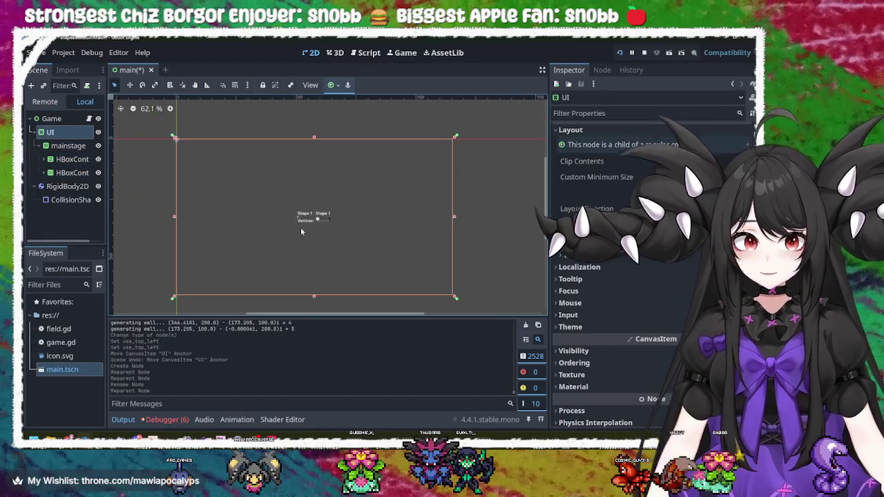
{"action": "left_click", "coordinate": [620, 53]}
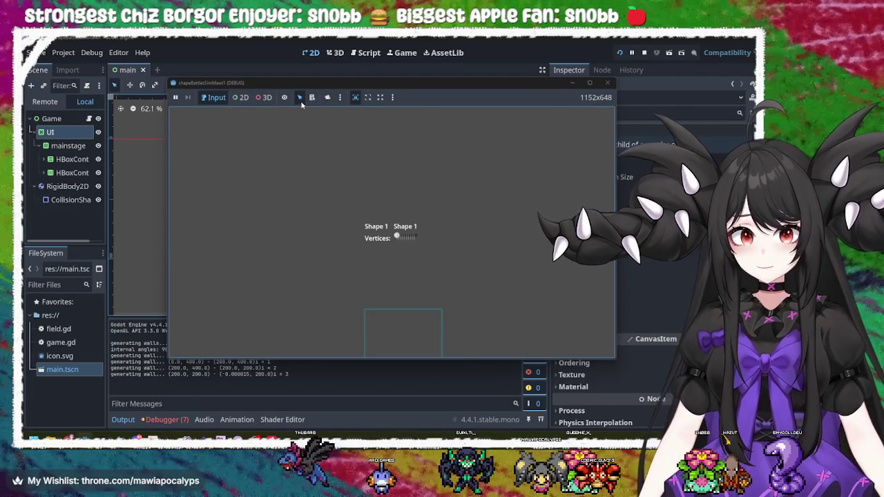
{"action": "mouse_move", "coordinate": [397, 236]}
{"action": "left_mouse_down"}
{"action": "mouse_move", "coordinate": [405, 235]}
{"action": "mouse_move", "coordinate": [397, 235]}
{"action": "left_mouse_up"}
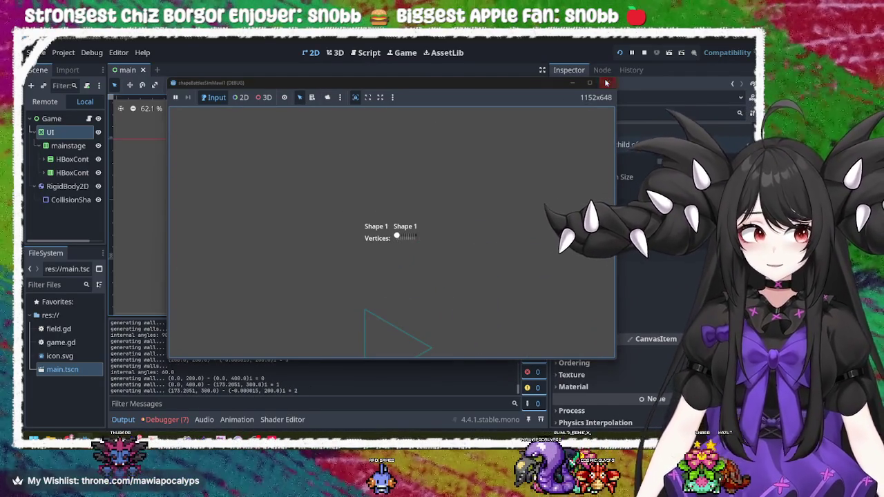
{"action": "left_click", "coordinate": [608, 82]}
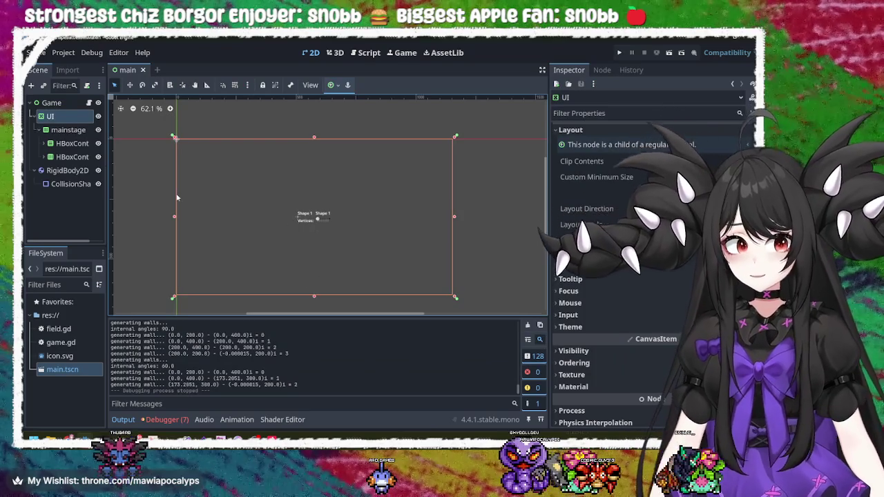
{"action": "left_click", "coordinate": [69, 130]}
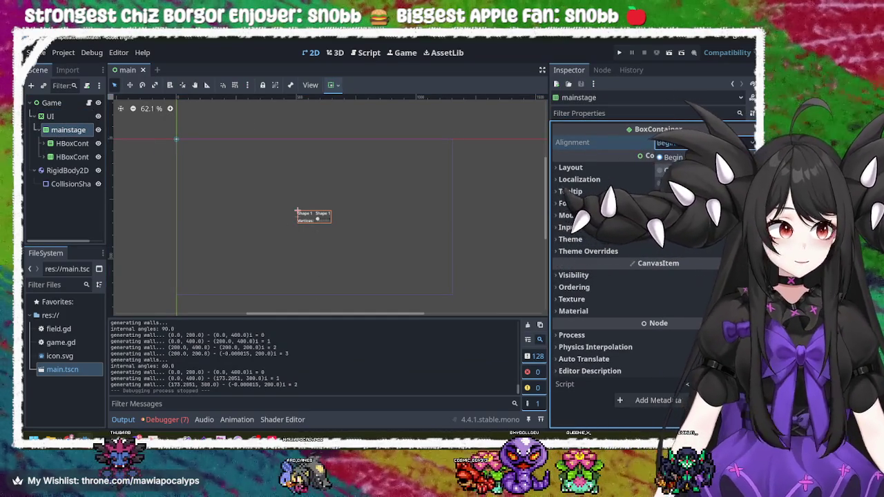
- Center mainstage's alignment, then give the first HBoxContainer horizontal expand plus horizontal and vertical fill
{"action": "left_click", "coordinate": [673, 169]}
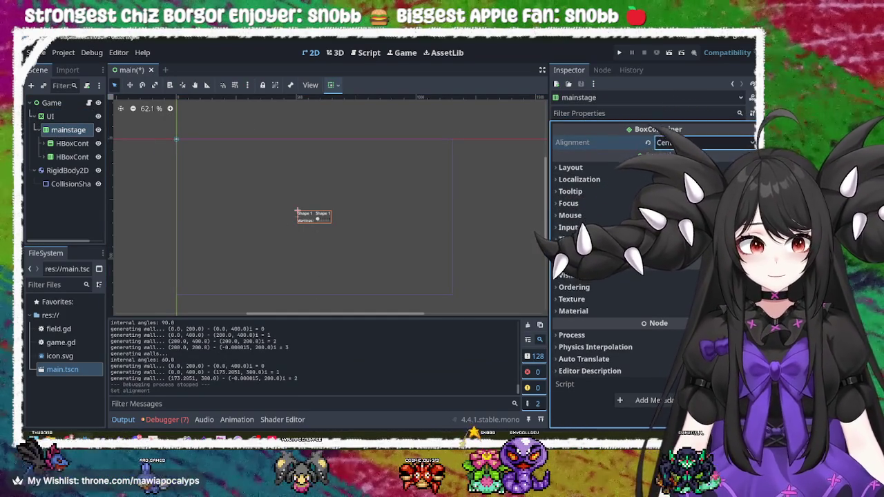
{"action": "left_click", "coordinate": [72, 143]}
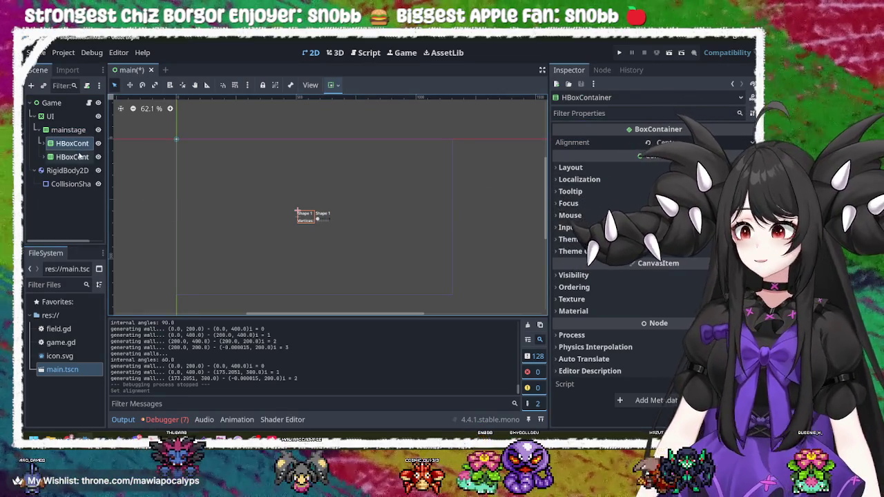
{"action": "left_click", "coordinate": [663, 142]}
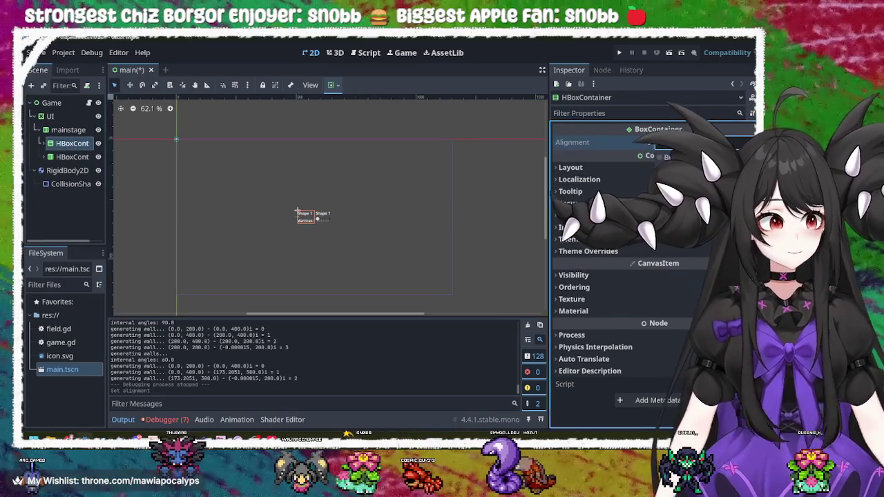
{"action": "left_click", "coordinate": [333, 85]}
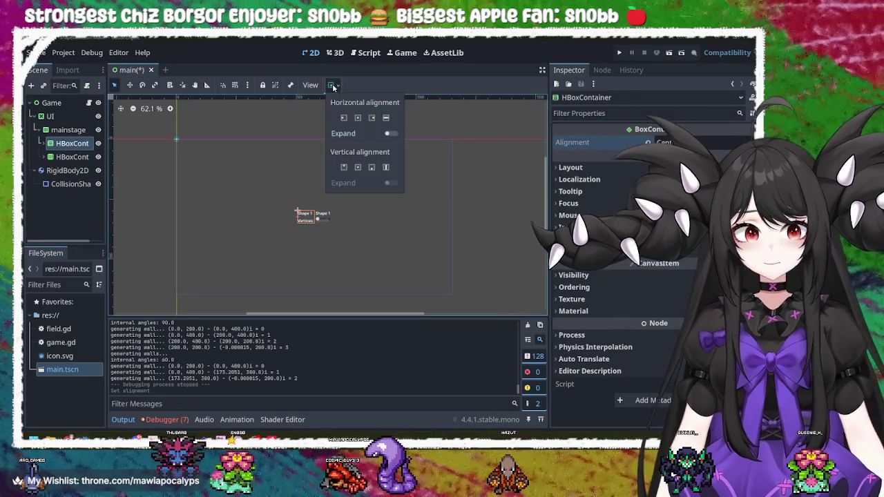
{"action": "left_click", "coordinate": [389, 134]}
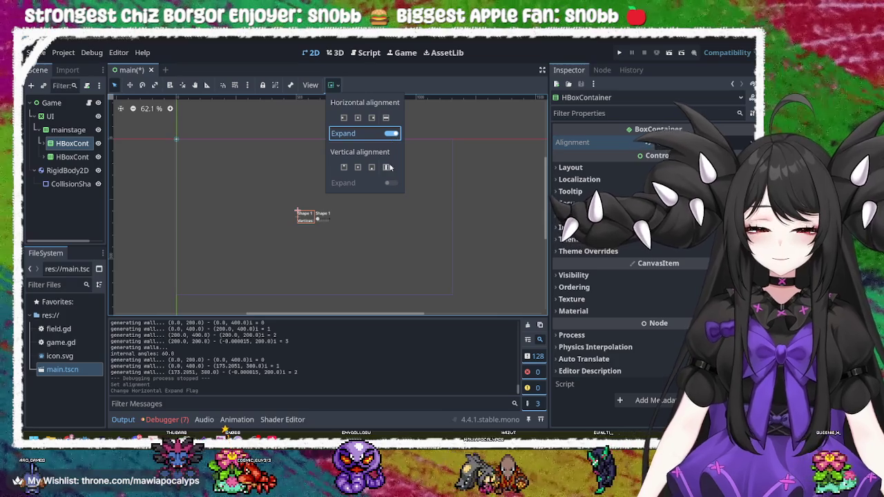
{"action": "left_click", "coordinate": [386, 167]}
{"action": "left_click", "coordinate": [387, 118]}
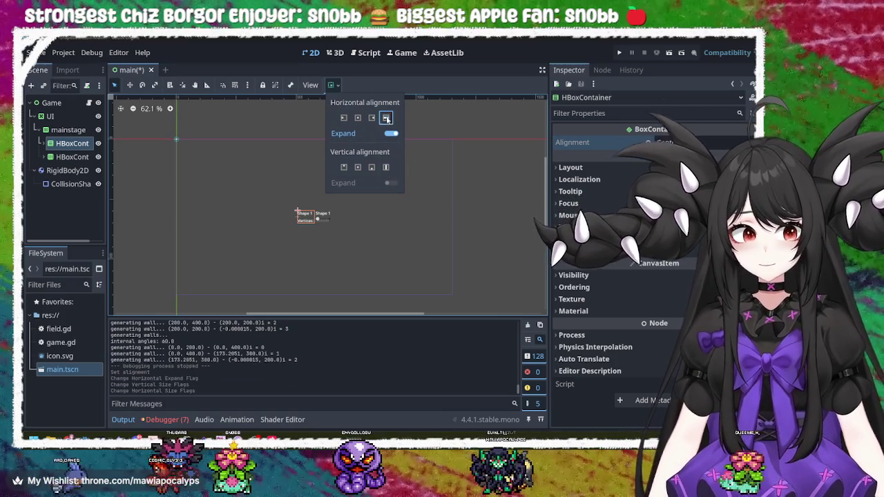
{"action": "left_click", "coordinate": [81, 136]}
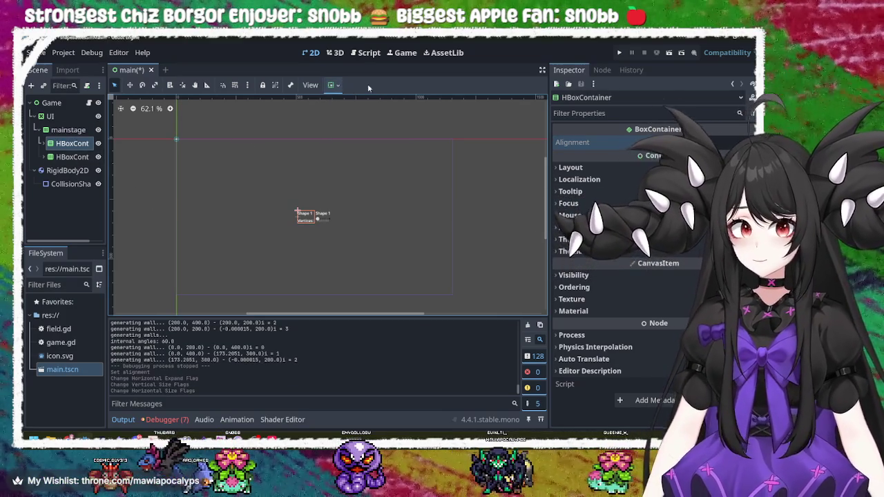
{"action": "left_click", "coordinate": [333, 85]}
{"action": "left_click", "coordinate": [386, 118]}
{"action": "left_click", "coordinate": [386, 168]}
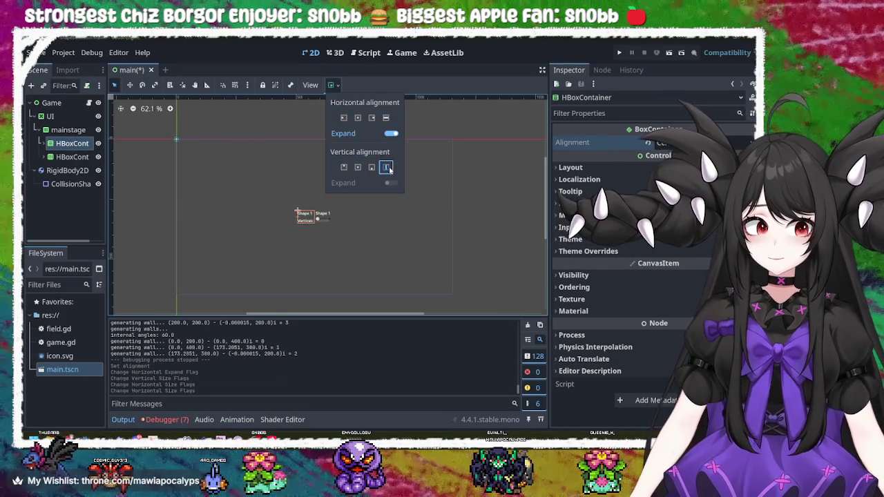
{"action": "left_click", "coordinate": [66, 161]}
- Give the second HBoxContainer horizontal and vertical fill with horizontal expand enabled
{"action": "left_click", "coordinate": [72, 157]}
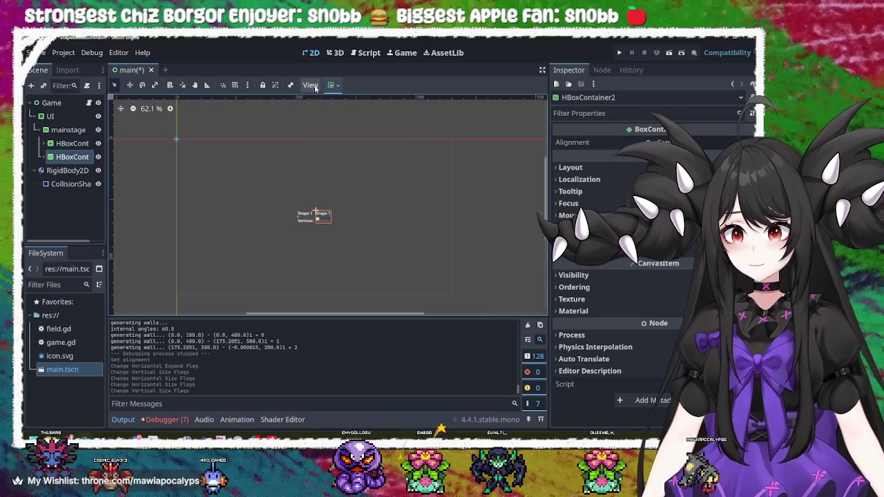
{"action": "left_click", "coordinate": [332, 85]}
{"action": "left_click", "coordinate": [387, 167]}
{"action": "left_click", "coordinate": [386, 117]}
{"action": "left_click", "coordinate": [391, 133]}
{"action": "left_click", "coordinate": [77, 159]}
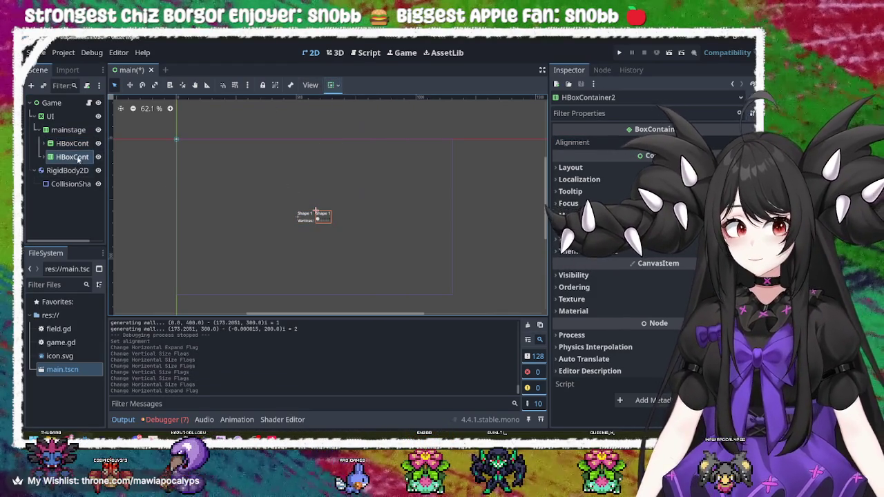
- Review the container sizing settings of the first HBoxContainer and of mainstage
{"action": "left_click", "coordinate": [72, 143]}
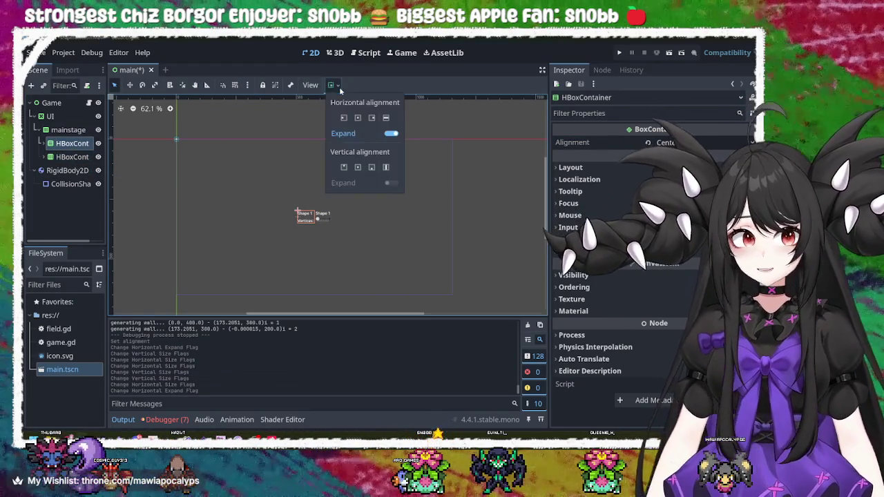
{"action": "left_click", "coordinate": [332, 85]}
{"action": "left_click", "coordinate": [69, 130]}
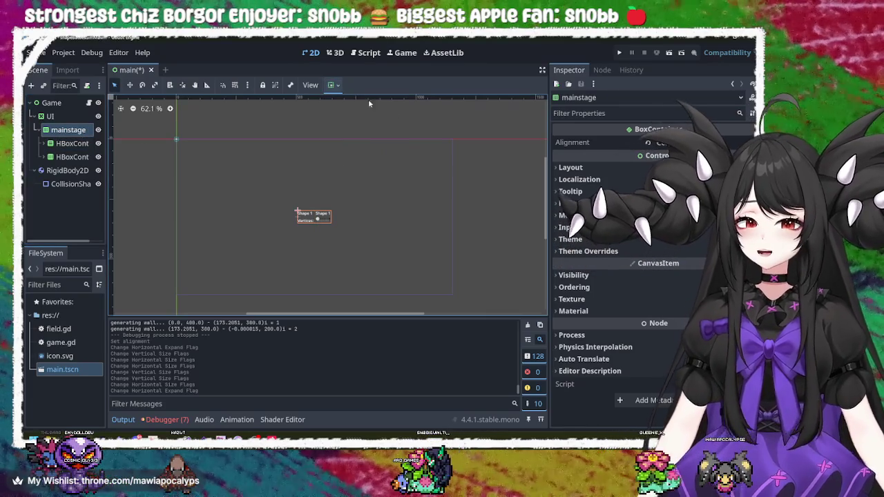
{"action": "left_click", "coordinate": [332, 85]}
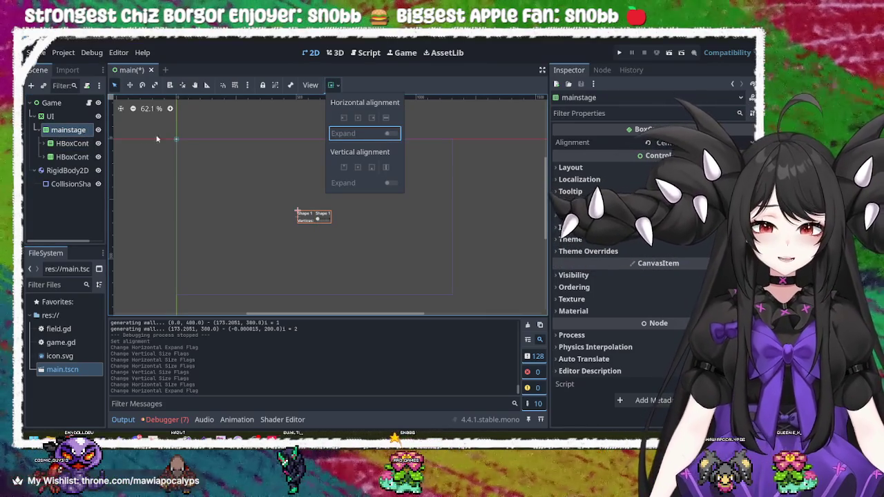
{"action": "left_click", "coordinate": [73, 136]}
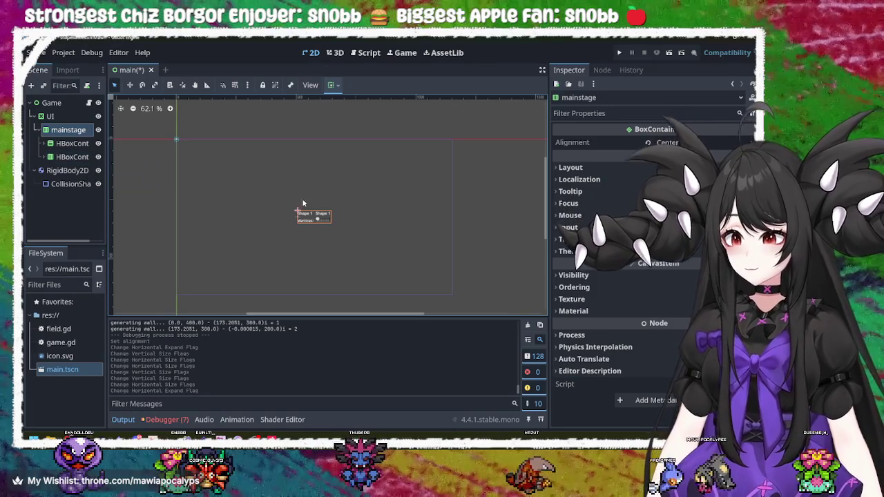
{"action": "left_click", "coordinate": [307, 226]}
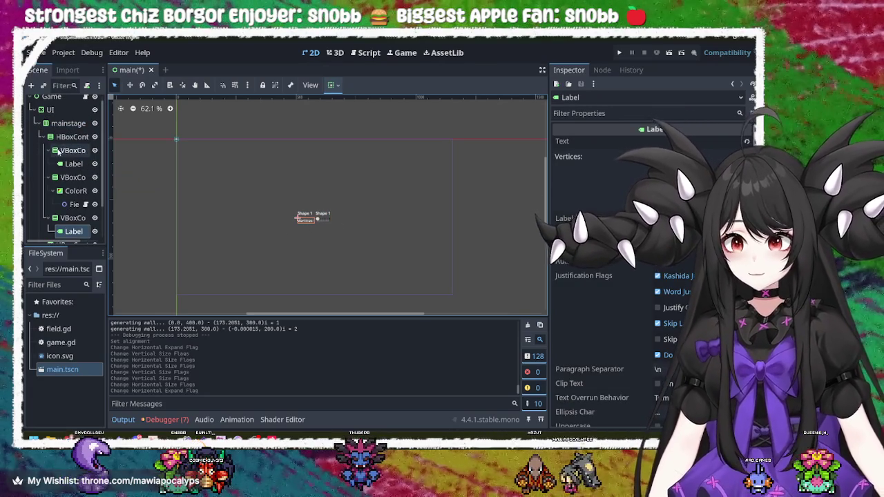
{"action": "left_click", "coordinate": [69, 137]}
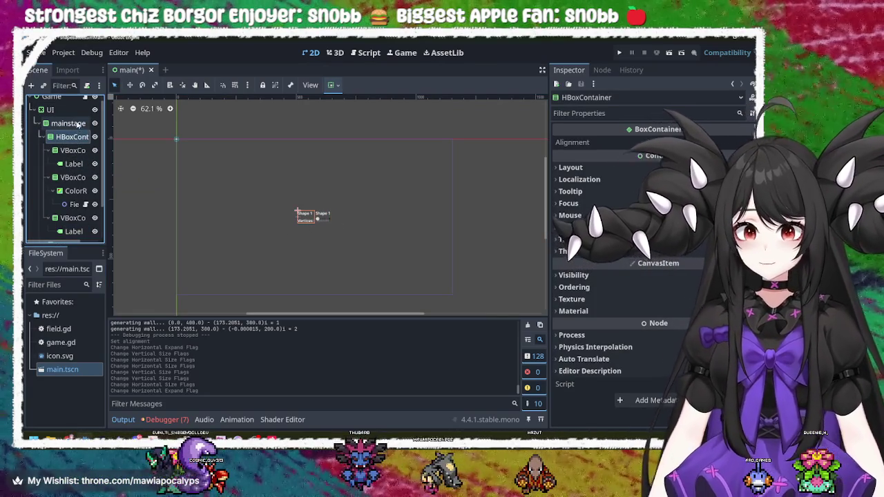
{"action": "left_click", "coordinate": [78, 125]}
{"action": "left_click", "coordinate": [74, 137]}
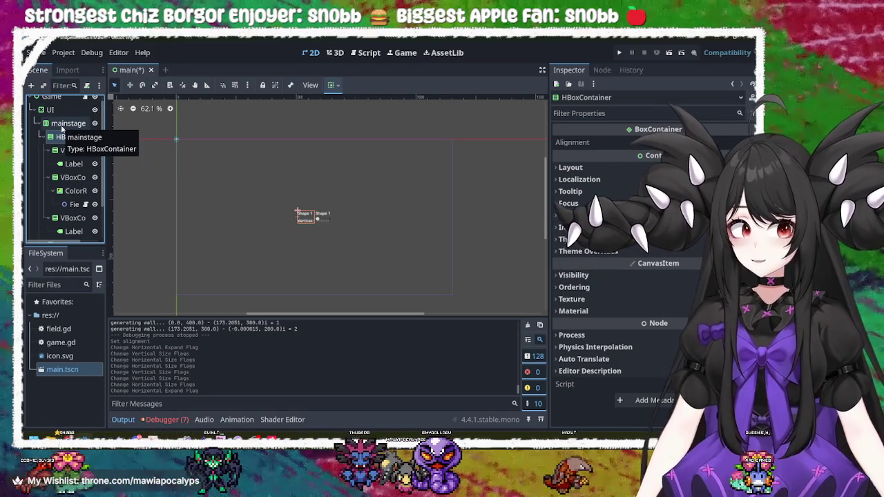
{"action": "left_click", "coordinate": [50, 110]}
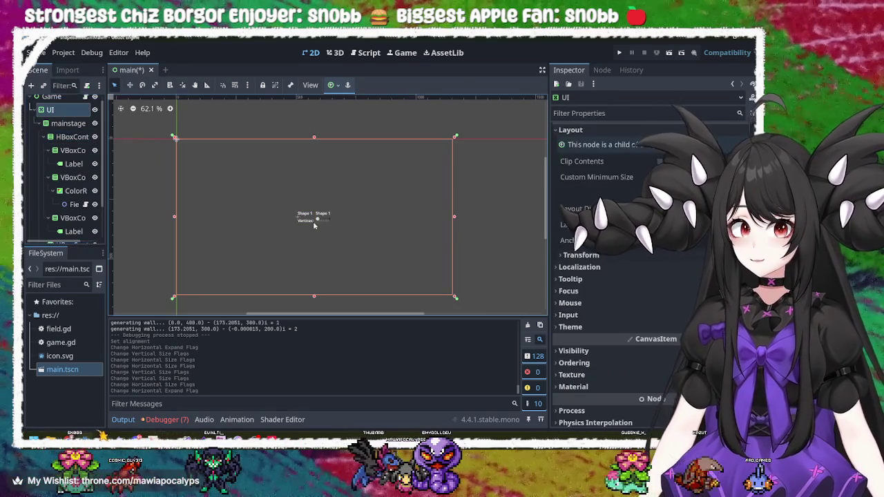
{"action": "left_click", "coordinate": [69, 124]}
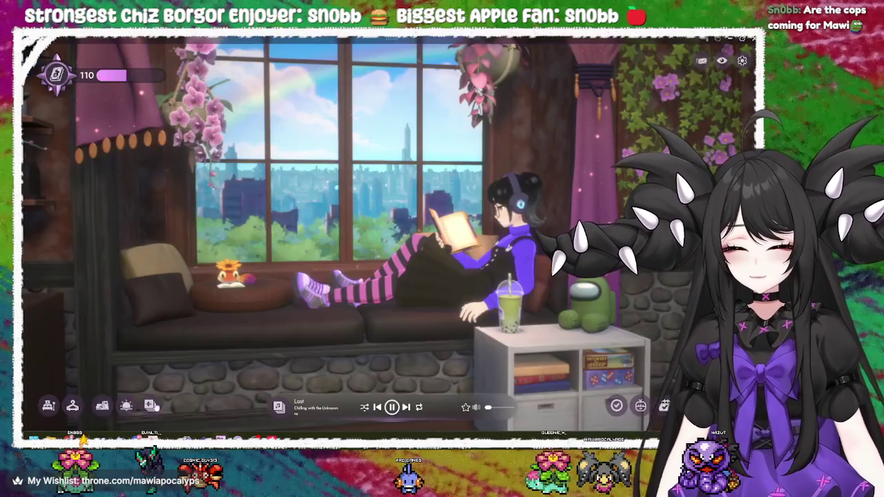
{"action": "left_click", "coordinate": [150, 405]}
{"action": "scroll", "coordinate": [341, 337], "scroll_direction": "down", "scroll_amount": 1}
{"action": "scroll", "coordinate": [341, 336], "scroll_direction": "up", "scroll_amount": 4}
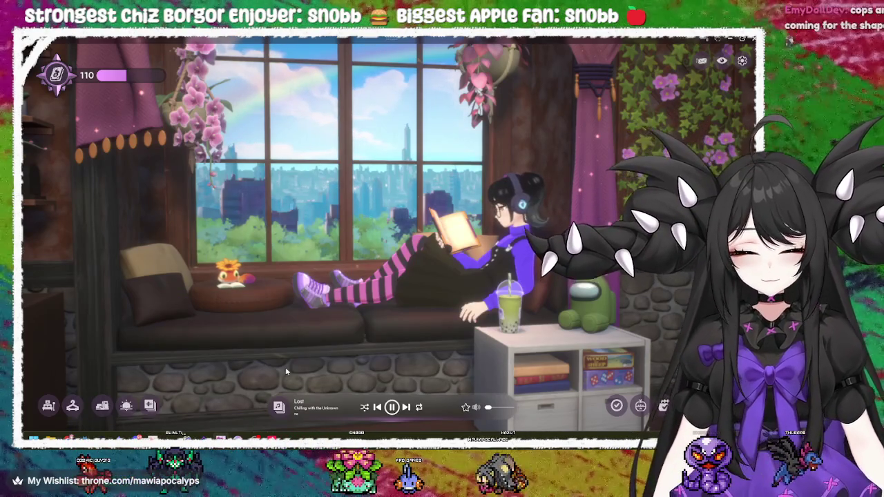
{"action": "key", "text": "alt+Tab"}
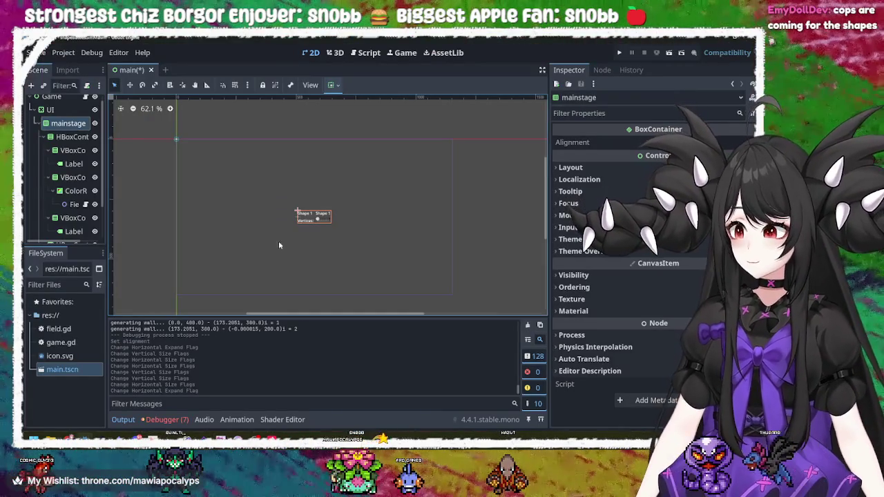
- Inspect the UI root, Label, first VBoxContainer and ColorRect nodes' layout settings
{"action": "left_click", "coordinate": [275, 214]}
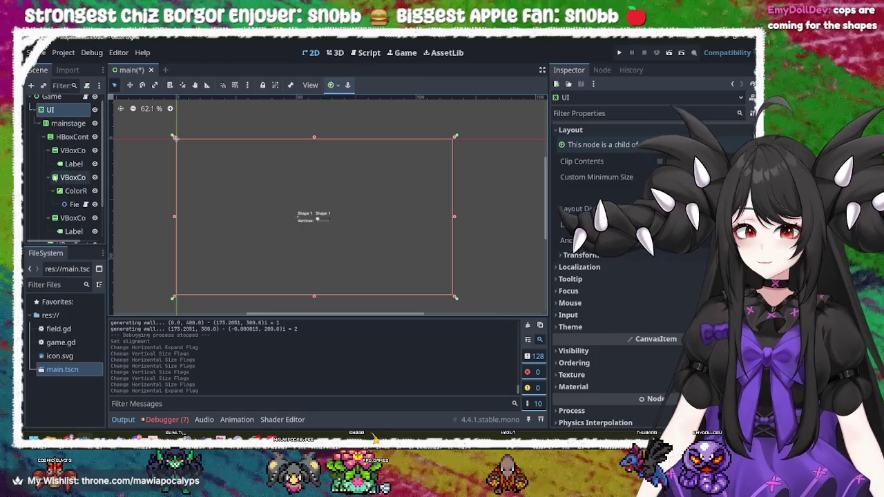
{"action": "left_click", "coordinate": [66, 123]}
{"action": "left_click", "coordinate": [73, 150]}
{"action": "left_click", "coordinate": [73, 163]}
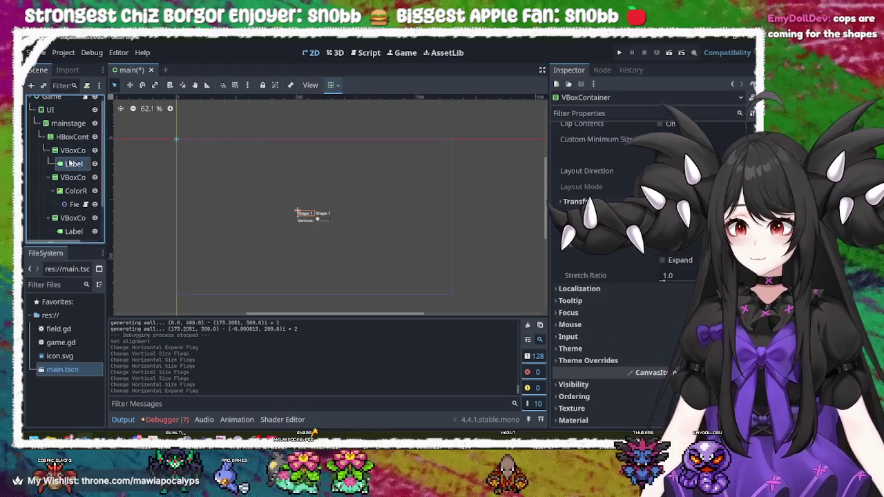
{"action": "left_click", "coordinate": [75, 154]}
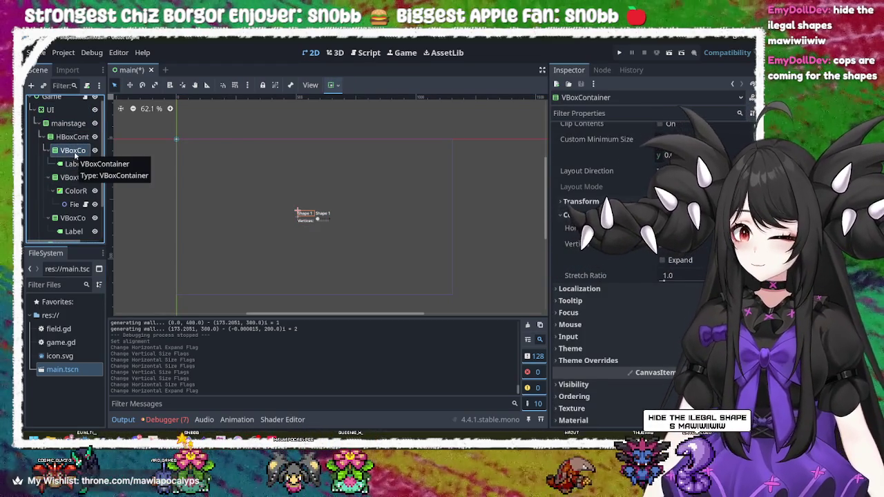
{"action": "left_click", "coordinate": [73, 164]}
{"action": "left_click", "coordinate": [73, 178]}
{"action": "left_click", "coordinate": [76, 190]}
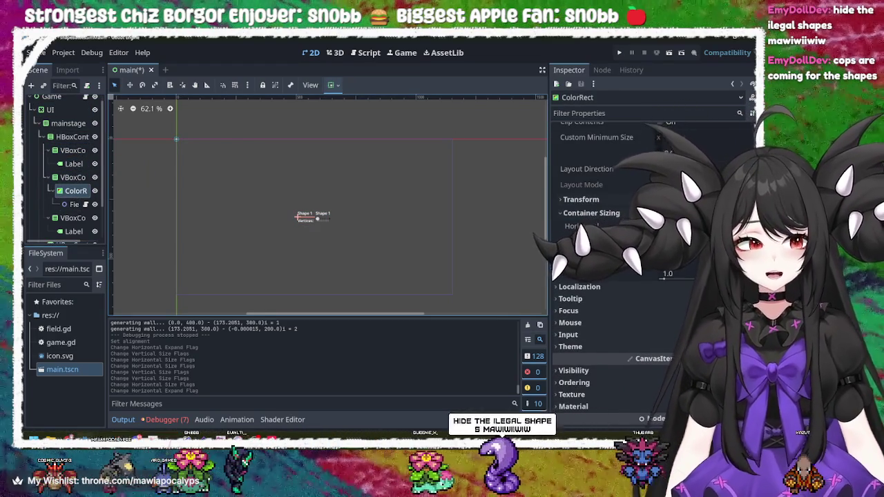
- Set the second VBoxContainer's alignment to Center
{"action": "scroll", "coordinate": [558, 141], "scroll_direction": "down", "scroll_amount": 2}
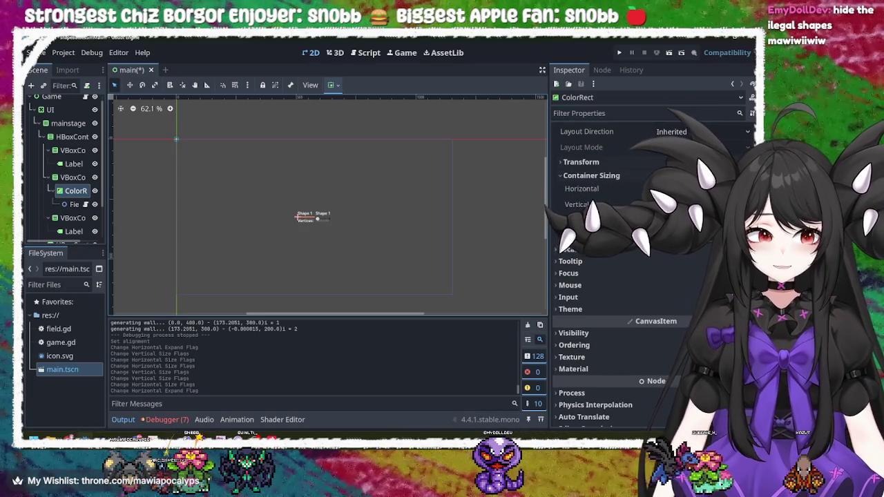
{"action": "scroll", "coordinate": [649, 276], "scroll_direction": "up", "scroll_amount": 4}
{"action": "scroll", "coordinate": [609, 269], "scroll_direction": "up", "scroll_amount": 1}
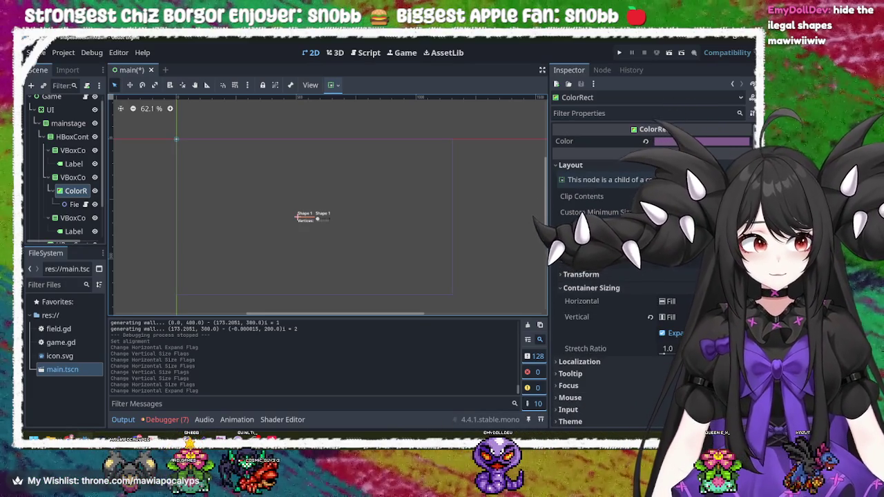
{"action": "mouse_move", "coordinate": [608, 261]}
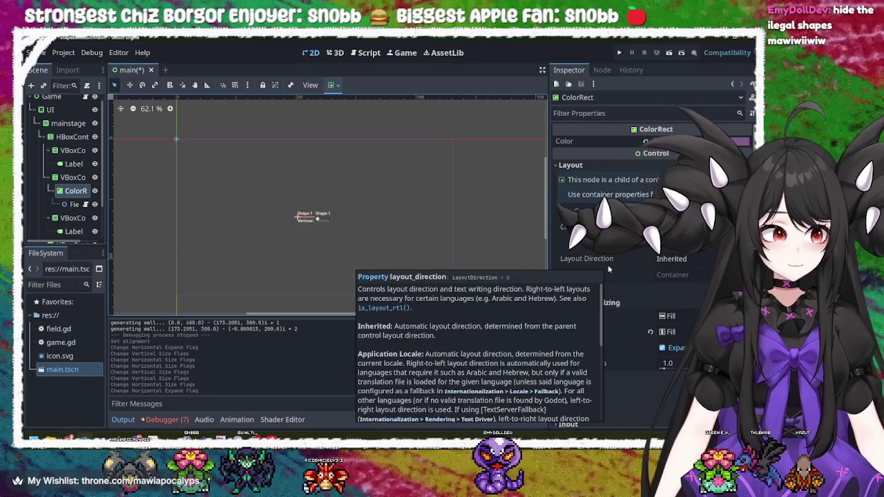
{"action": "left_click", "coordinate": [62, 178]}
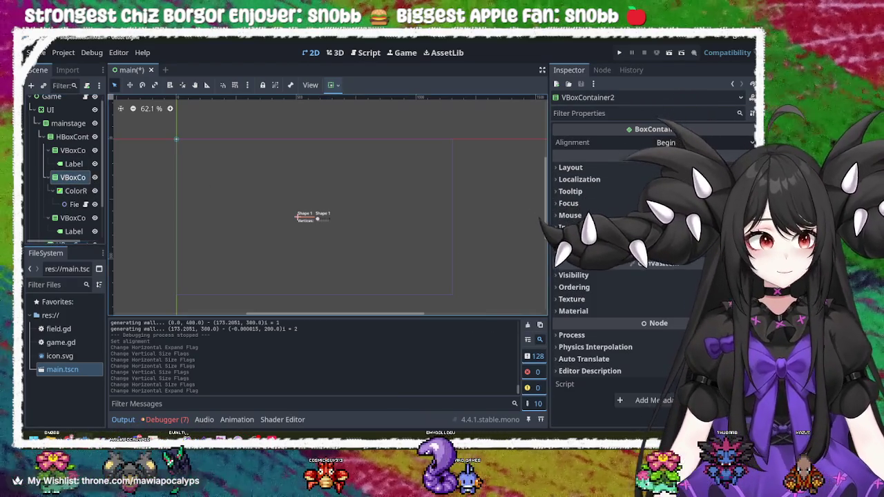
{"action": "left_click", "coordinate": [684, 173]}
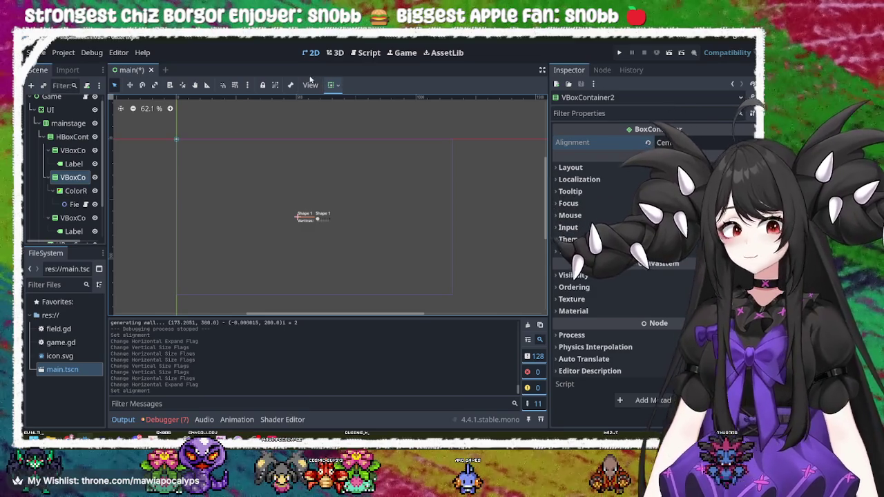
- Run the game to test the Vertices slider, close it, then launch Krita
{"action": "left_click", "coordinate": [619, 52]}
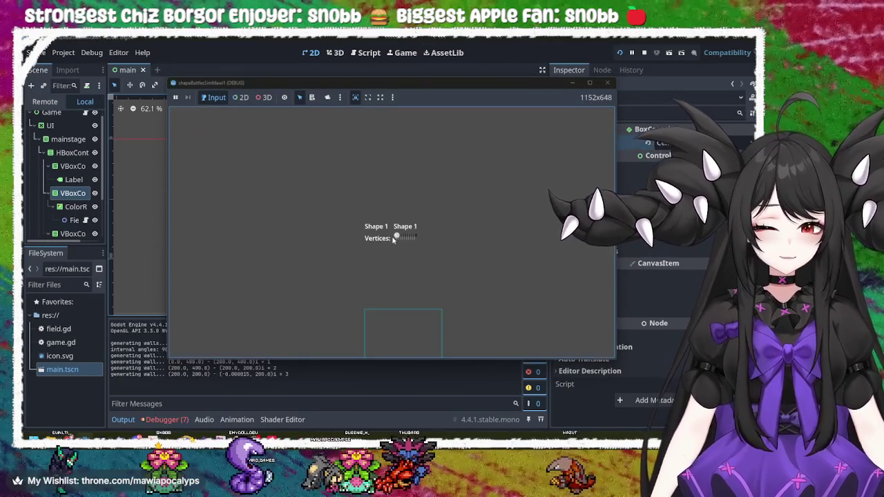
{"action": "left_click_drag", "start_coordinate": [394, 239], "coordinate": [400, 238]}
{"action": "left_click", "coordinate": [607, 83]}
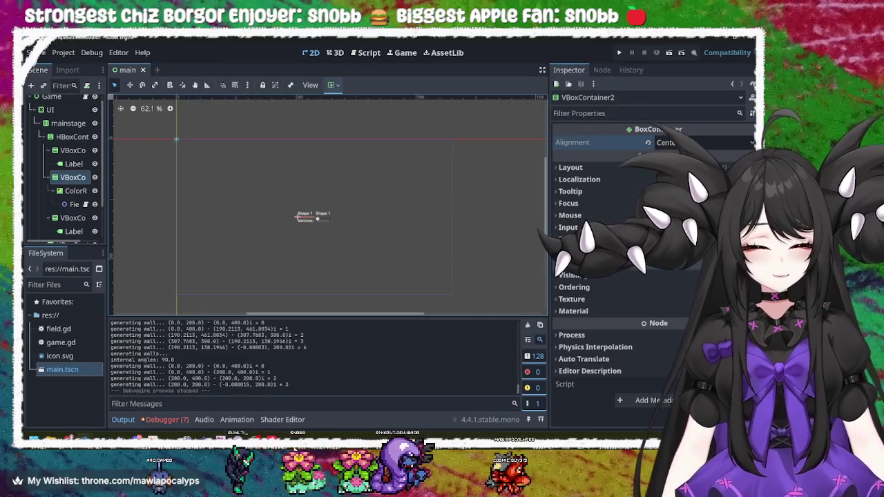
{"action": "key", "text": "super"}
{"action": "key", "text": "super"}
{"action": "key", "text": "super"}
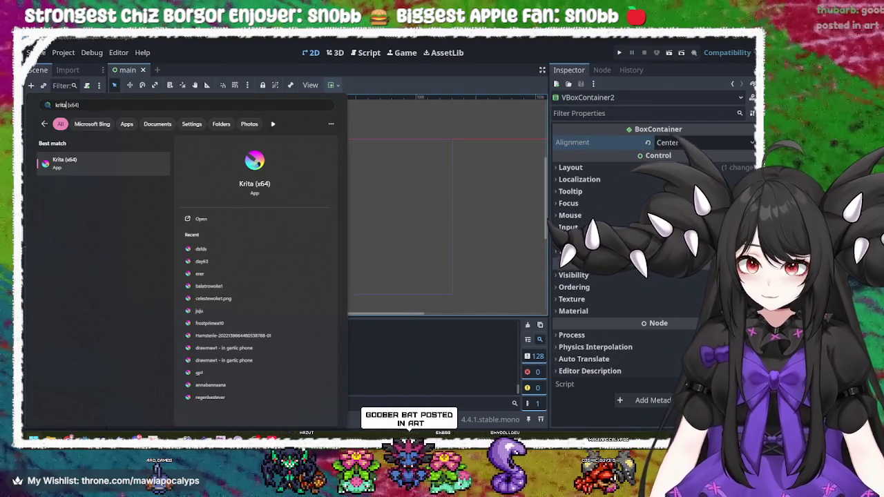
{"action": "key", "text": "Escape"}
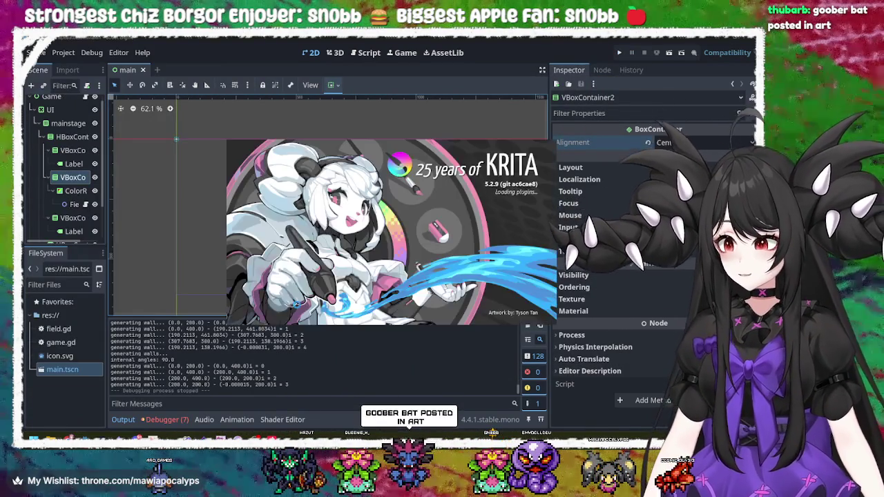
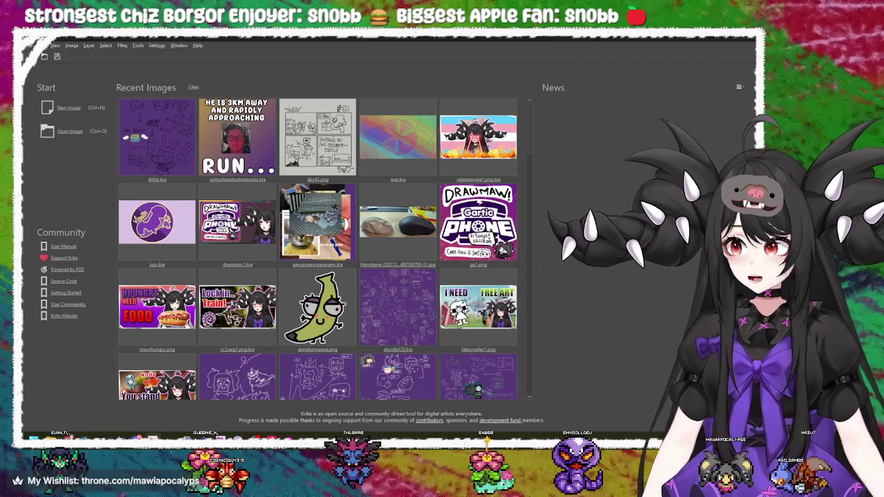
- Switch back to Krita and open the new-image dialog from its Welcome screen
{"action": "key", "text": "alt+Tab"}
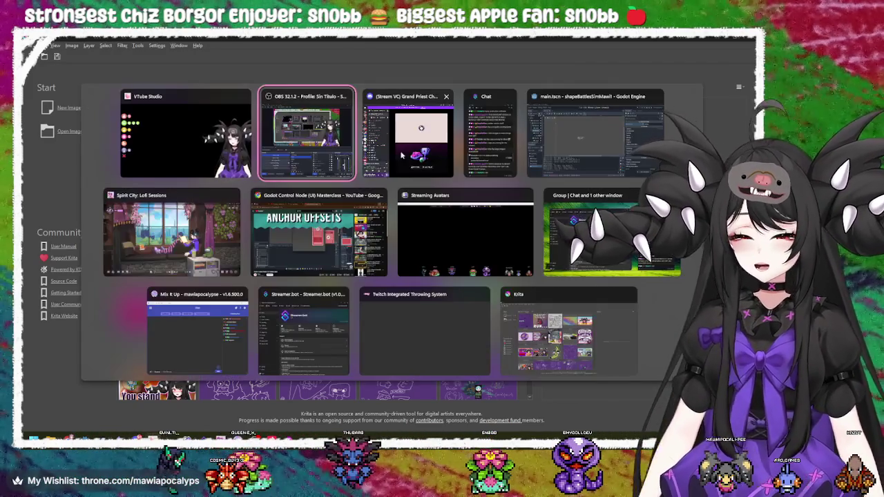
{"action": "key", "text": "alt+Tab"}
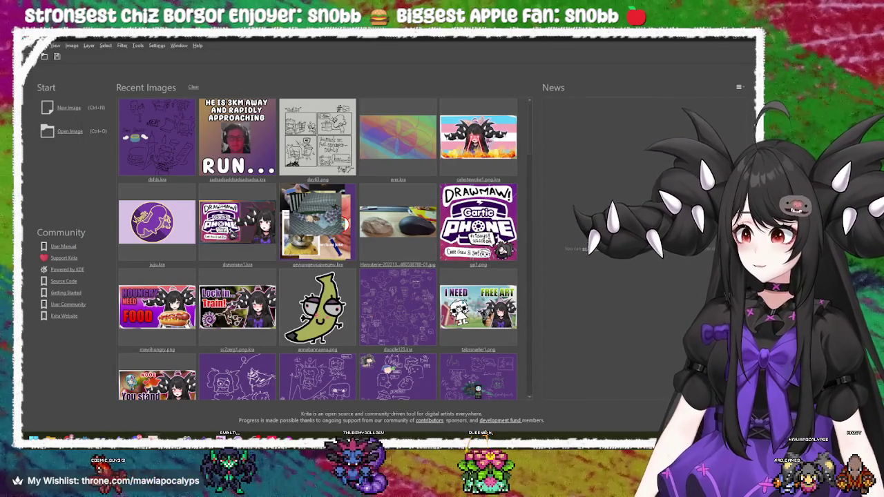
{"action": "key", "text": "alt+Tab"}
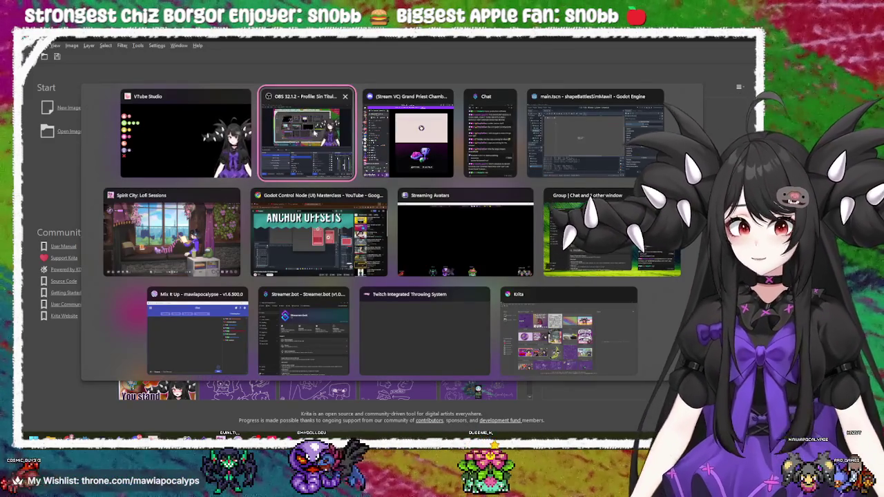
{"action": "key", "text": "alt+Tab"}
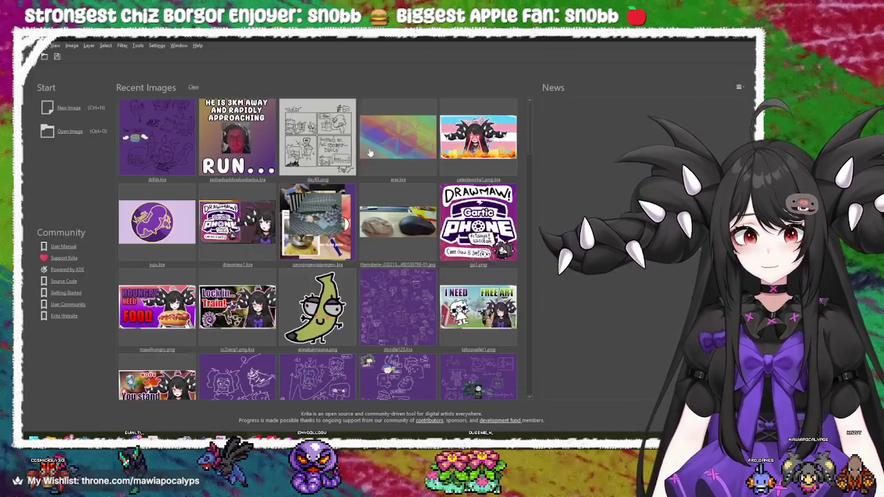
{"action": "key", "text": "alt+Tab"}
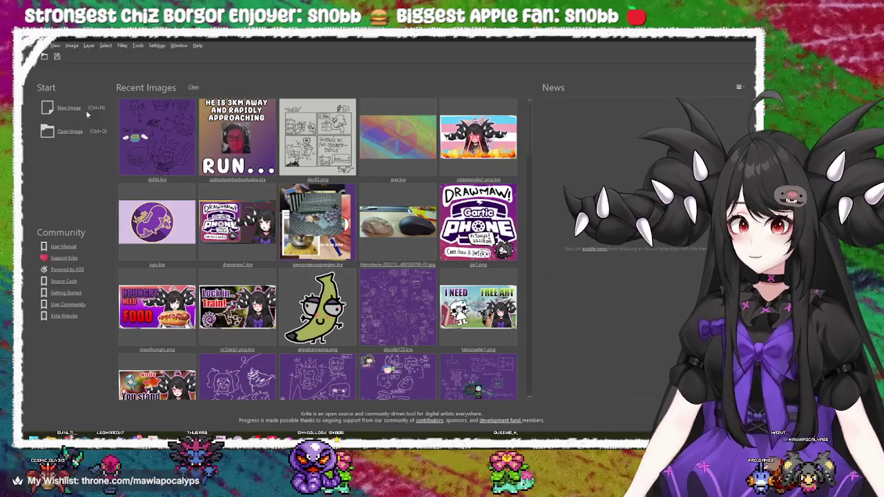
{"action": "left_click", "coordinate": [68, 108]}
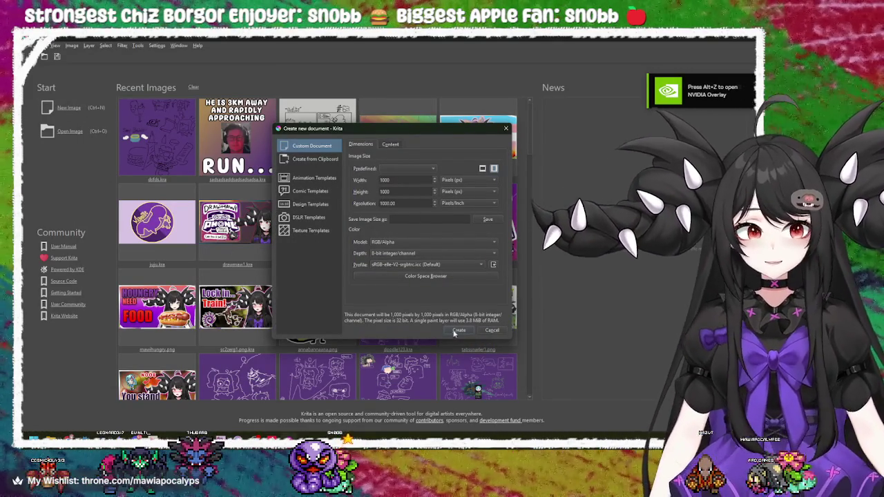
- Create the purple 1000×1000 image, then try and undo a few test strokes
{"action": "key", "text": "Return"}
{"action": "left_click_drag", "start_coordinate": [328, 172], "coordinate": [518, 311]}
{"action": "key", "text": "ctrl+z"}
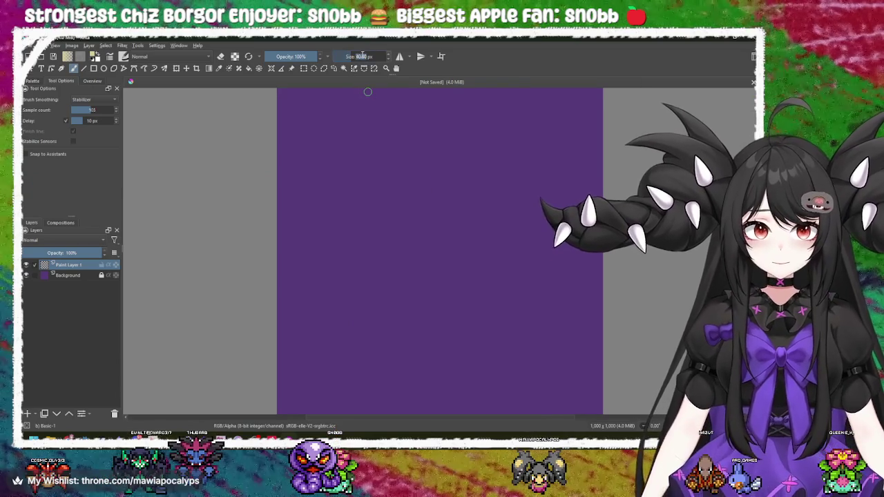
{"action": "scroll", "coordinate": [373, 193], "scroll_direction": "up", "scroll_amount": 5}
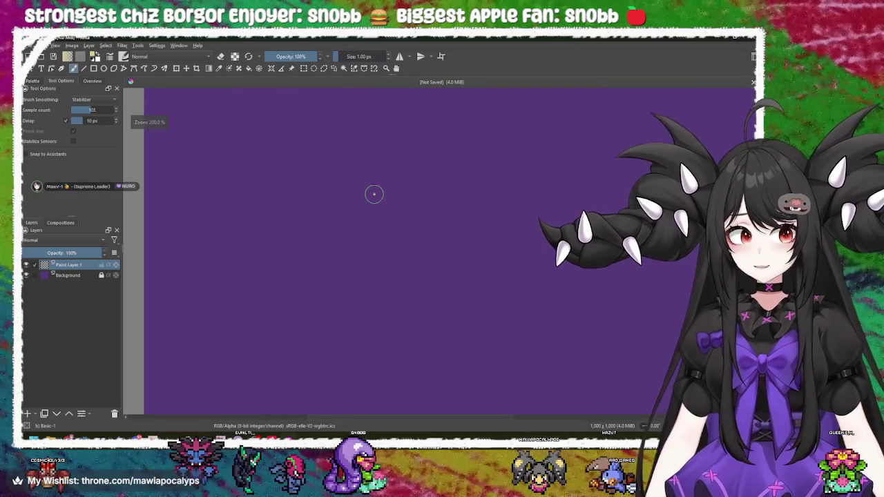
{"action": "left_click_drag", "start_coordinate": [263, 175], "coordinate": [460, 269]}
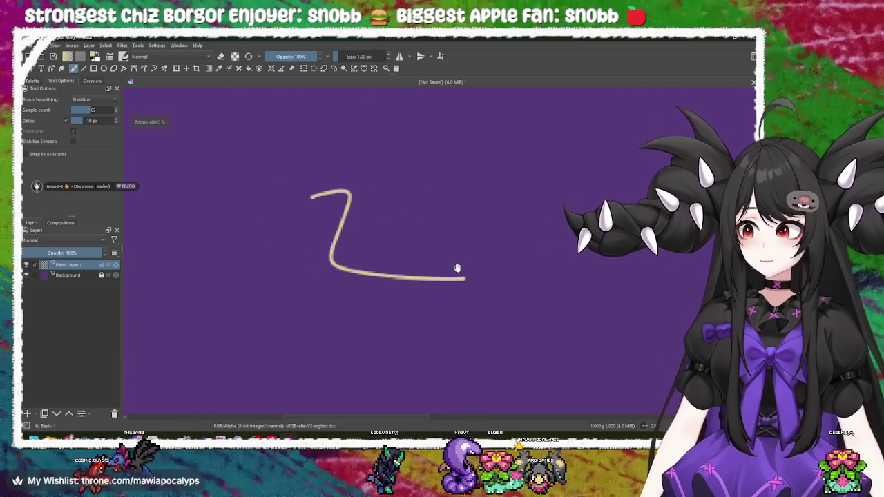
{"action": "key", "text": "ctrl+z"}
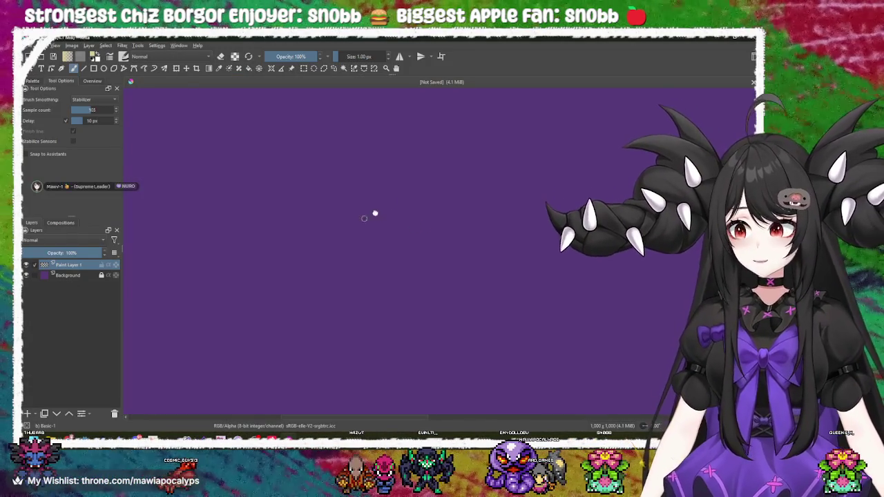
{"action": "scroll", "coordinate": [346, 204], "scroll_direction": "down", "scroll_amount": 5}
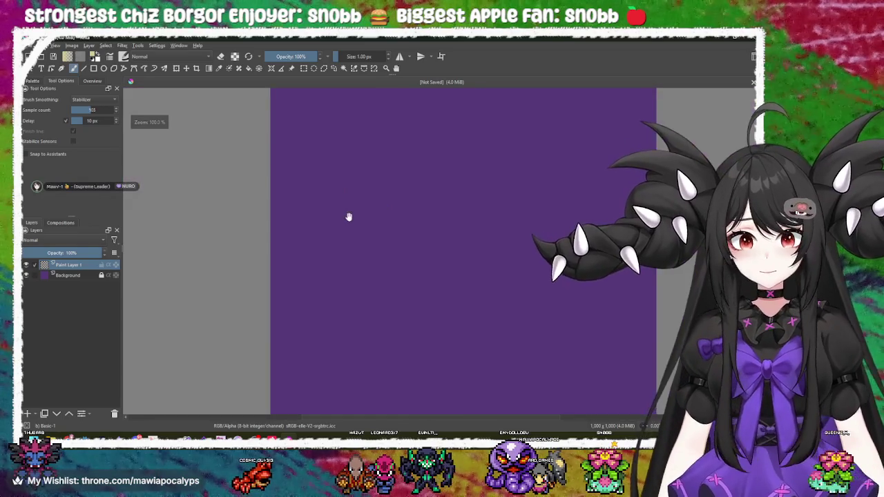
{"action": "left_click_drag", "start_coordinate": [349, 218], "coordinate": [252, 179]}
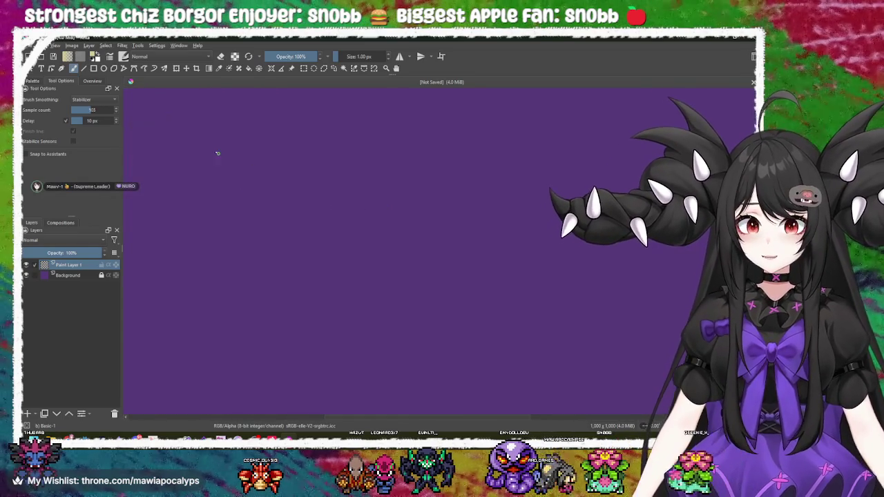
{"action": "left_click_drag", "start_coordinate": [150, 108], "coordinate": [155, 280]}
{"action": "left_click_drag", "start_coordinate": [158, 363], "coordinate": [652, 339]}
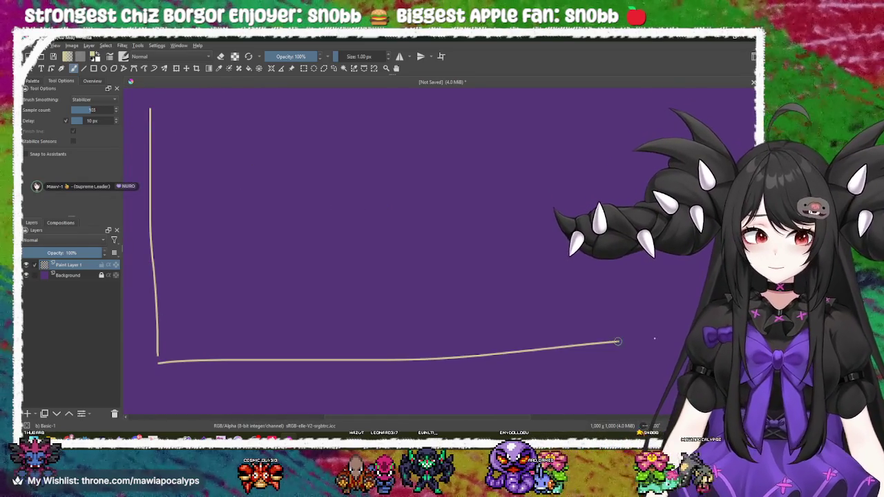
{"action": "key", "text": "ctrl+z"}
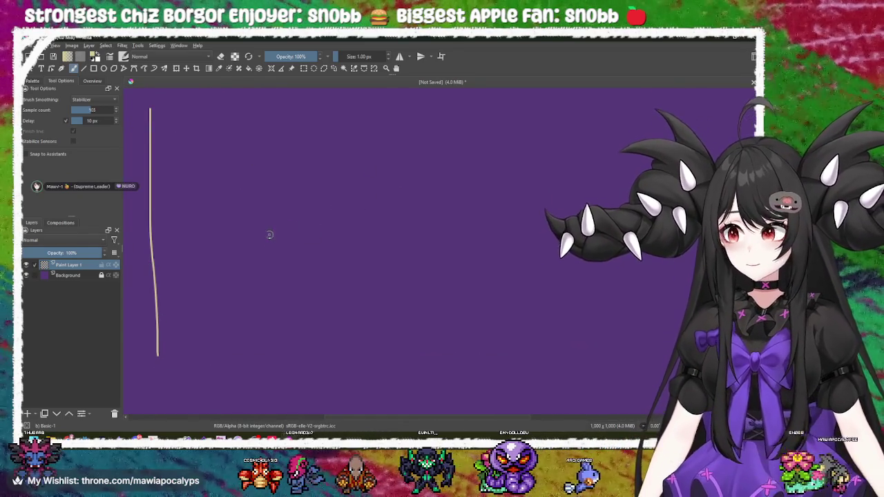
{"action": "key", "text": "ctrl+z"}
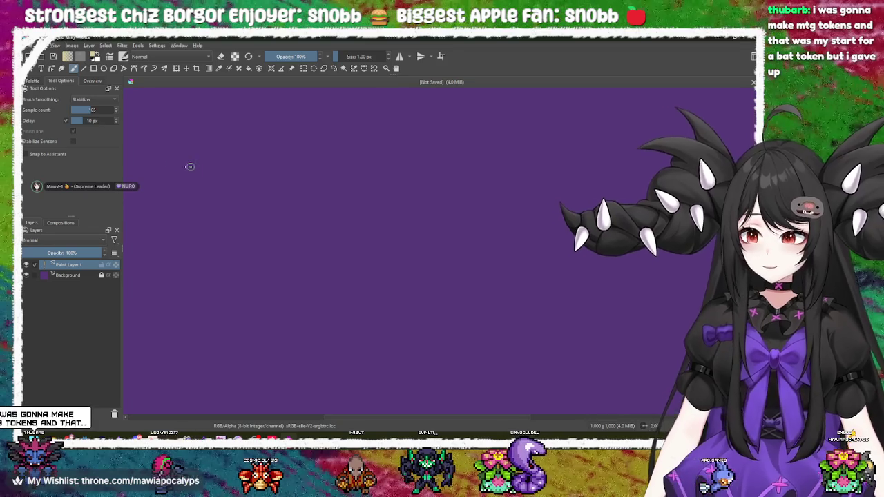
- Set the brush size to 1 px and switch to the Rectangle tool
{"action": "key", "text": "bracketright"}
{"action": "key", "text": "bracketright"}
{"action": "key", "text": "bracketright"}
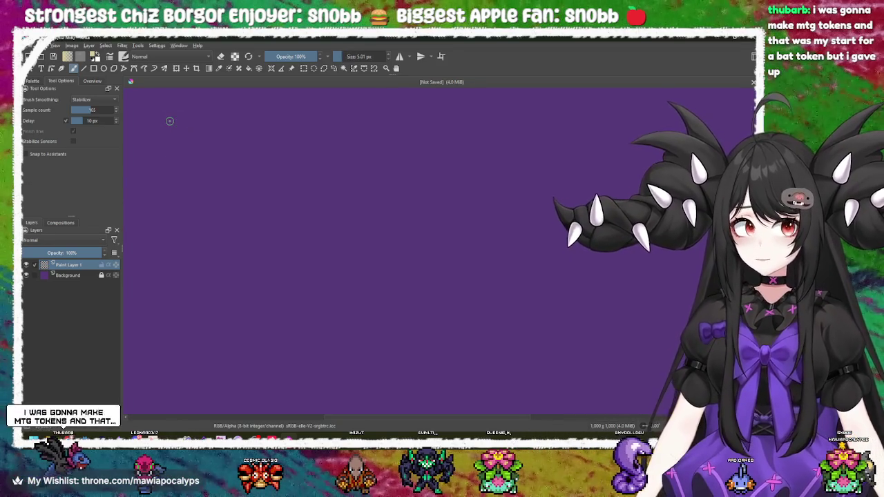
{"action": "key", "text": "bracketleft"}
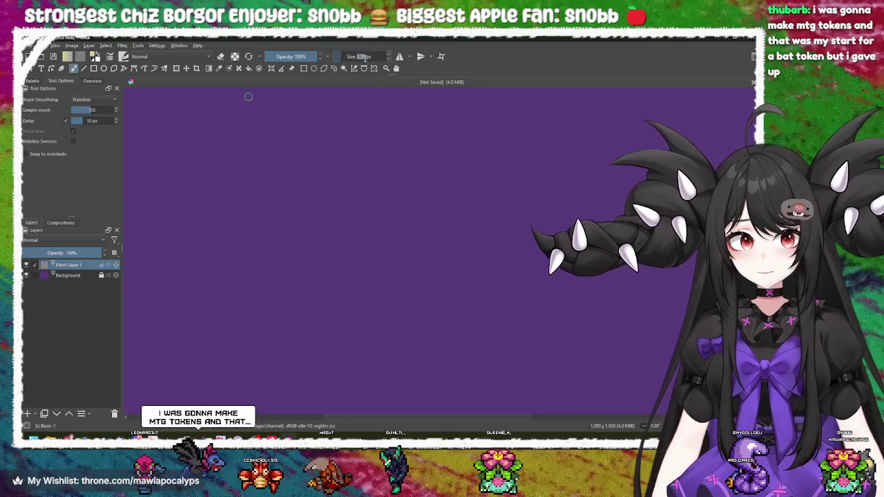
{"action": "left_click", "coordinate": [363, 58]}
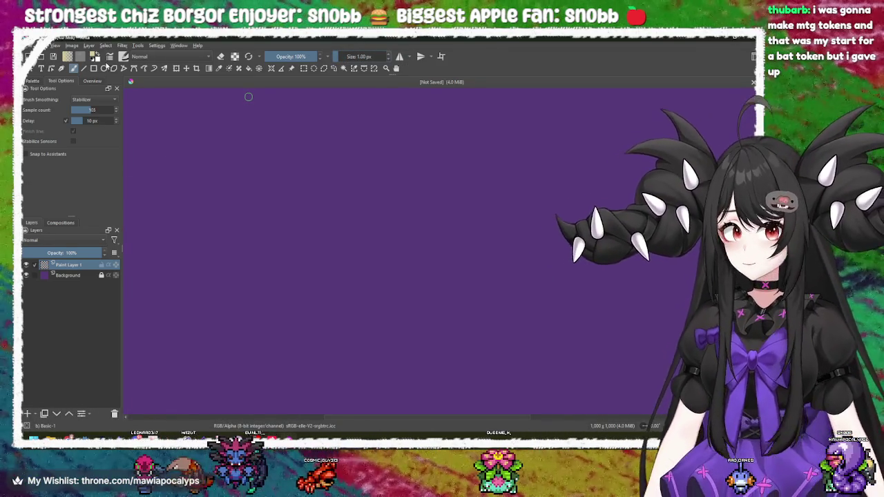
{"action": "left_click", "coordinate": [94, 68]}
- Draw the outer frame and two side-by-side panels inside it
{"action": "mouse_move", "coordinate": [165, 112]}
{"action": "left_mouse_down"}
{"action": "mouse_move", "coordinate": [620, 406]}
{"action": "mouse_move", "coordinate": [662, 384]}
{"action": "mouse_move", "coordinate": [626, 364]}
{"action": "left_mouse_up"}
{"action": "mouse_move", "coordinate": [155, 111]}
{"action": "left_mouse_down"}
{"action": "mouse_move", "coordinate": [519, 315]}
{"action": "mouse_move", "coordinate": [692, 366]}
{"action": "left_mouse_up"}
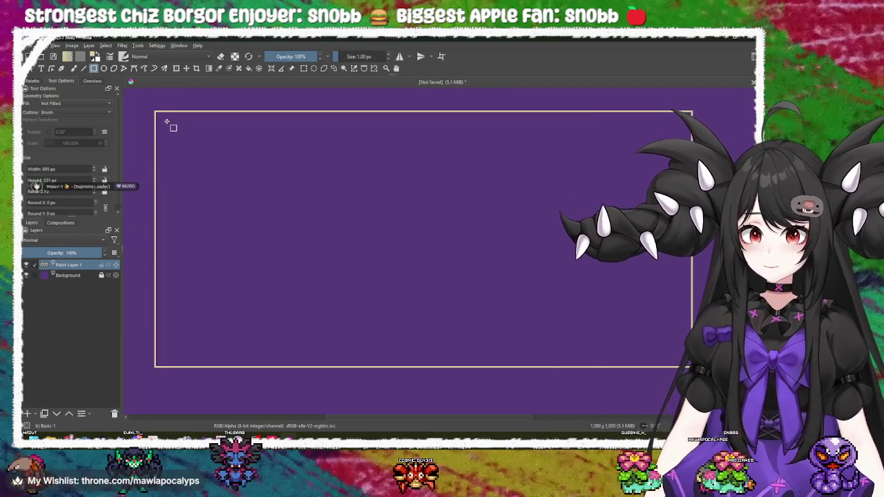
{"action": "mouse_move", "coordinate": [166, 120]}
{"action": "left_mouse_down"}
{"action": "mouse_move", "coordinate": [238, 220]}
{"action": "mouse_move", "coordinate": [403, 332]}
{"action": "mouse_move", "coordinate": [412, 357]}
{"action": "mouse_move", "coordinate": [405, 353]}
{"action": "left_mouse_up"}
{"action": "mouse_move", "coordinate": [410, 120]}
{"action": "left_mouse_down"}
{"action": "mouse_move", "coordinate": [651, 288]}
{"action": "mouse_move", "coordinate": [681, 354]}
{"action": "left_mouse_up"}
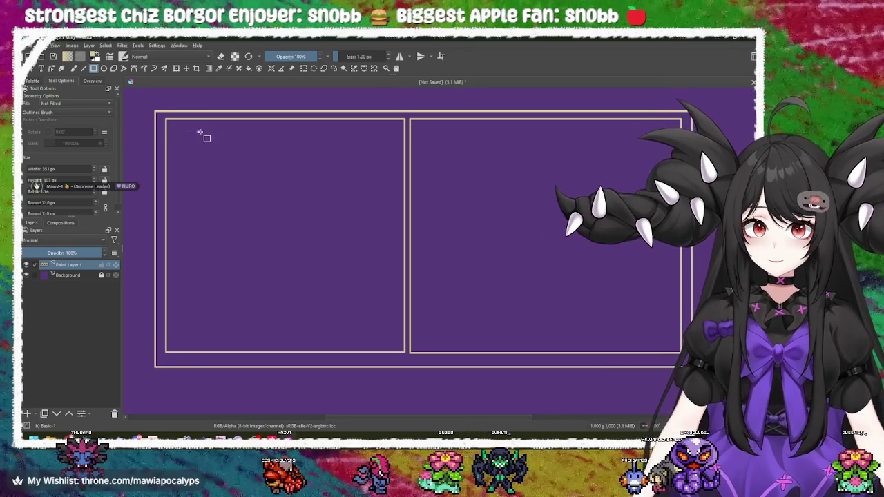
- Add a top bar, a large box, and a bottom box with thin bars to the left panel
{"action": "left_click_drag", "start_coordinate": [200, 128], "coordinate": [343, 158]}
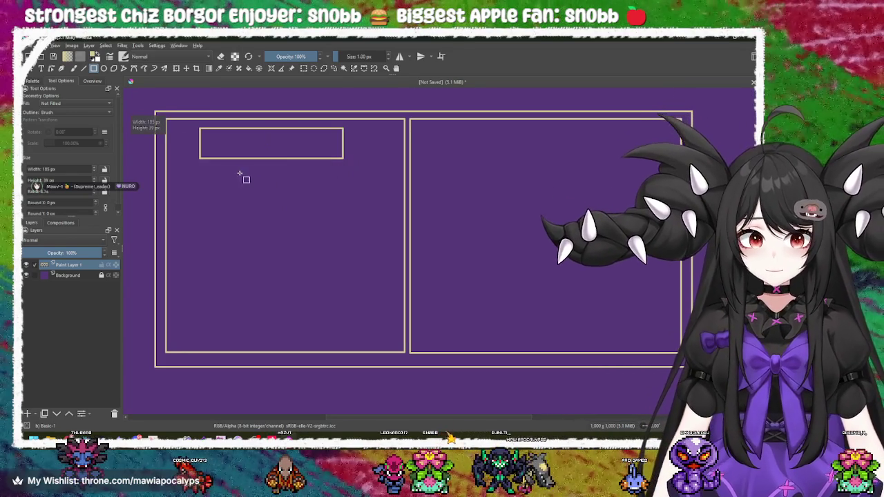
{"action": "left_click_drag", "start_coordinate": [179, 166], "coordinate": [382, 307]}
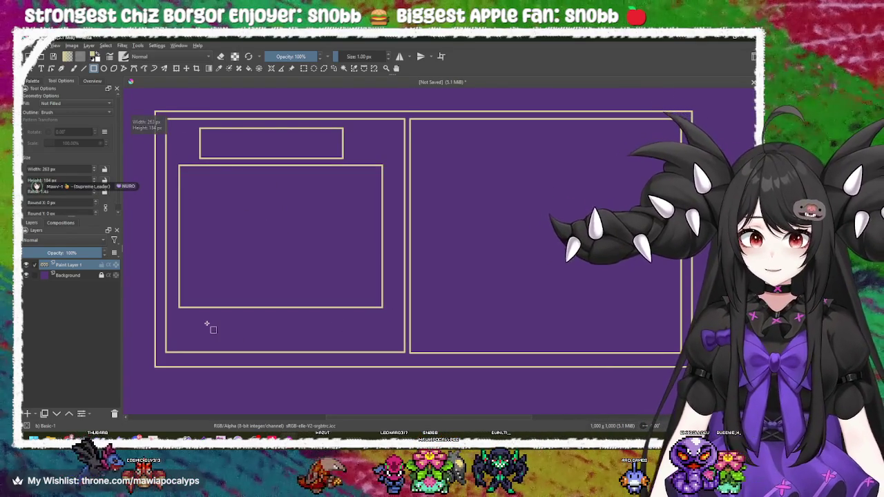
{"action": "mouse_move", "coordinate": [185, 315]}
{"action": "left_mouse_down"}
{"action": "mouse_move", "coordinate": [228, 337]}
{"action": "mouse_move", "coordinate": [381, 342]}
{"action": "left_mouse_up"}
{"action": "mouse_move", "coordinate": [193, 319]}
{"action": "left_mouse_down"}
{"action": "mouse_move", "coordinate": [252, 323]}
{"action": "mouse_move", "coordinate": [241, 333]}
{"action": "left_mouse_up"}
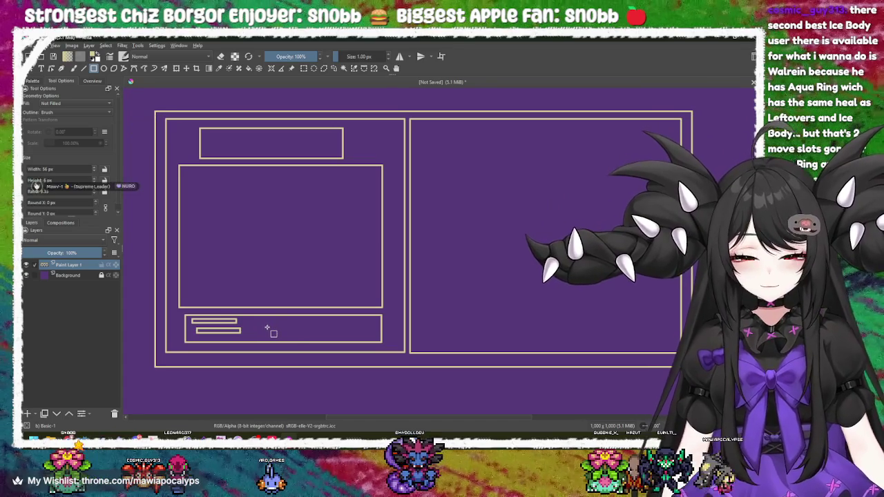
{"action": "left_click", "coordinate": [271, 325], "text": "ctrl"}
{"action": "key", "text": "ctrl+z"}
{"action": "left_click_drag", "start_coordinate": [196, 330], "coordinate": [371, 338]}
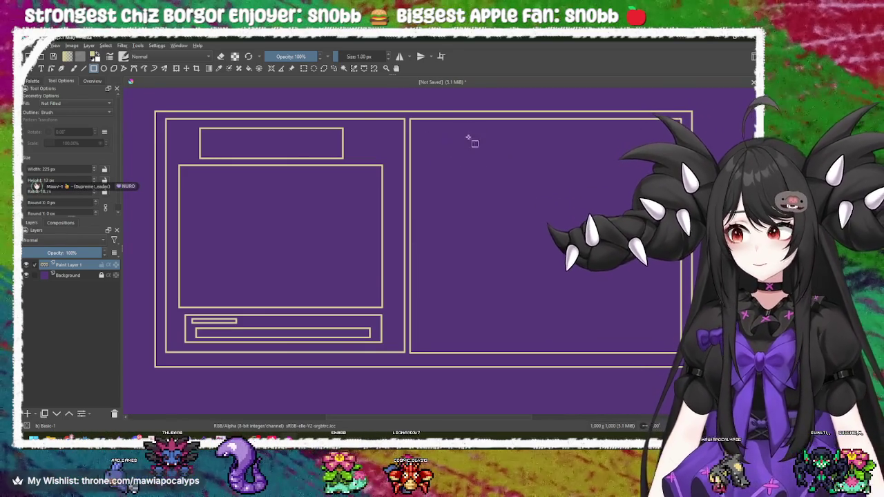
- Sketch bars and boxes in the right panel, then undo them
{"action": "left_click_drag", "start_coordinate": [466, 134], "coordinate": [612, 161]}
{"action": "left_click_drag", "start_coordinate": [454, 176], "coordinate": [609, 199]}
{"action": "left_click_drag", "start_coordinate": [496, 230], "coordinate": [587, 274]}
{"action": "left_click_drag", "start_coordinate": [481, 249], "coordinate": [543, 288]}
{"action": "left_click_drag", "start_coordinate": [526, 300], "coordinate": [563, 321]}
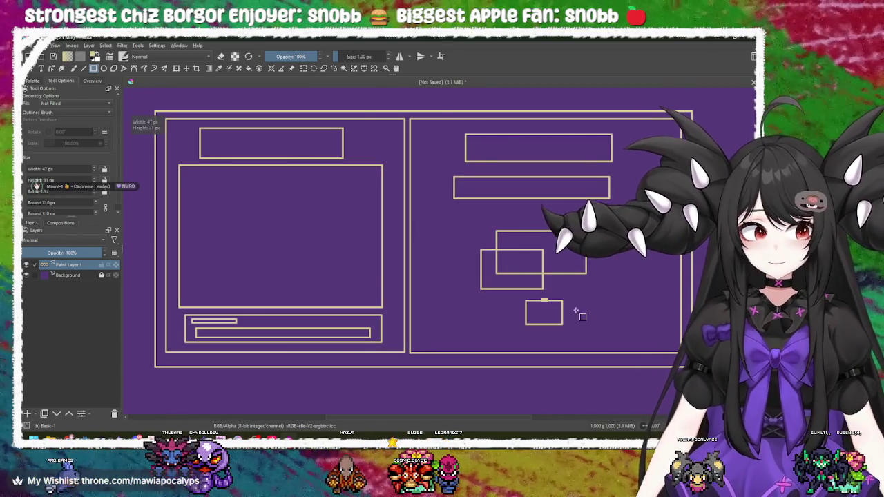
{"action": "key", "text": "ctrl+z"}
{"action": "key", "text": "ctrl+z"}
{"action": "key", "text": "ctrl+z"}
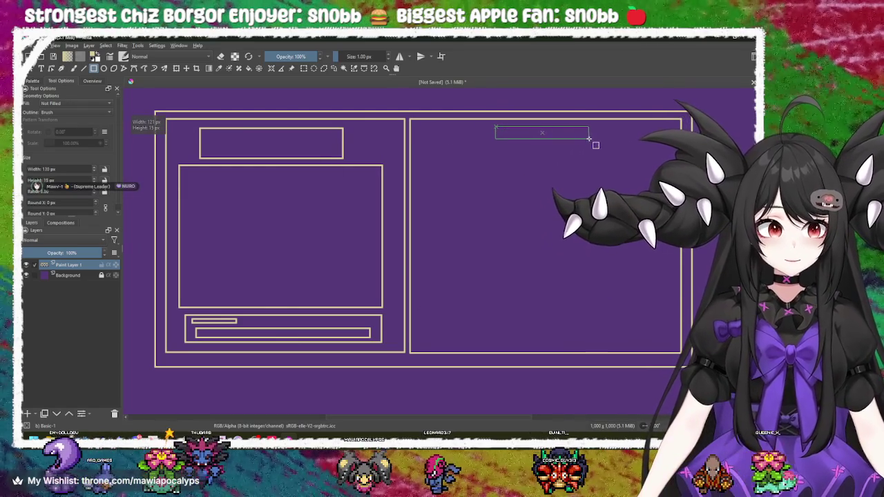
- Redraw the right panel as rows of short label boxes beside long field bars
{"action": "left_click_drag", "start_coordinate": [589, 139], "coordinate": [590, 139]}
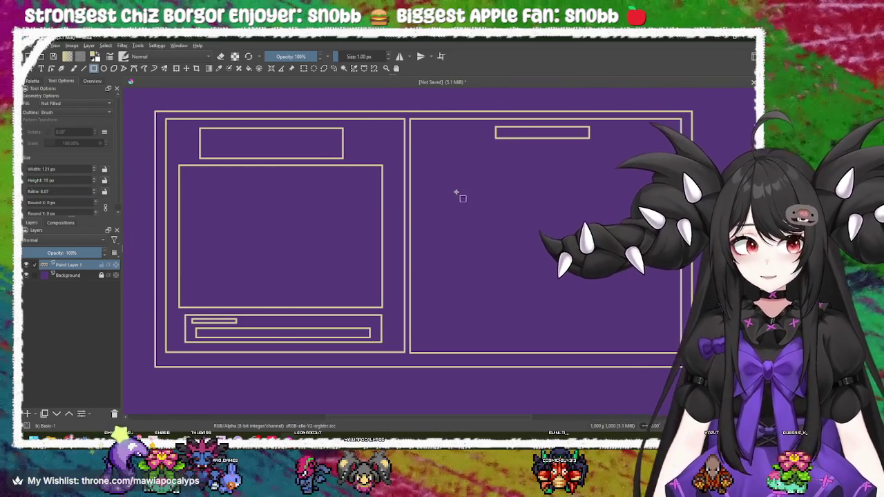
{"action": "left_click_drag", "start_coordinate": [448, 173], "coordinate": [526, 182]}
{"action": "left_click_drag", "start_coordinate": [448, 195], "coordinate": [465, 196]}
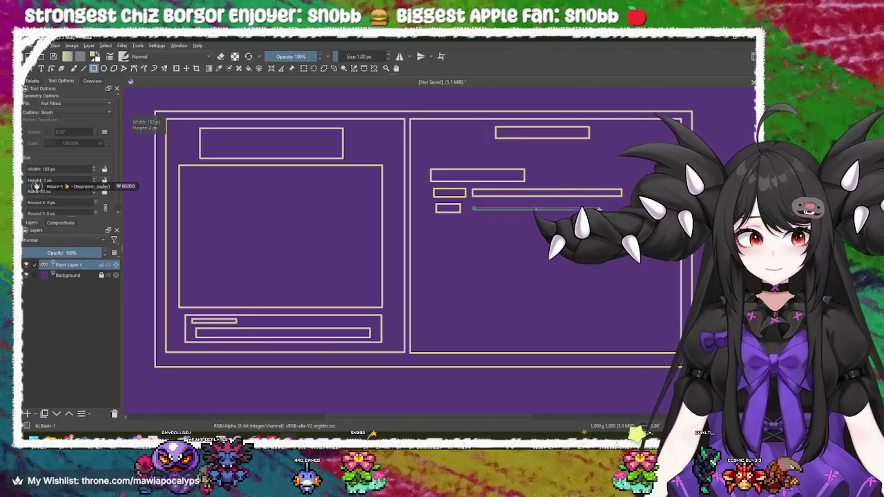
{"action": "key", "text": "ctrl+z"}
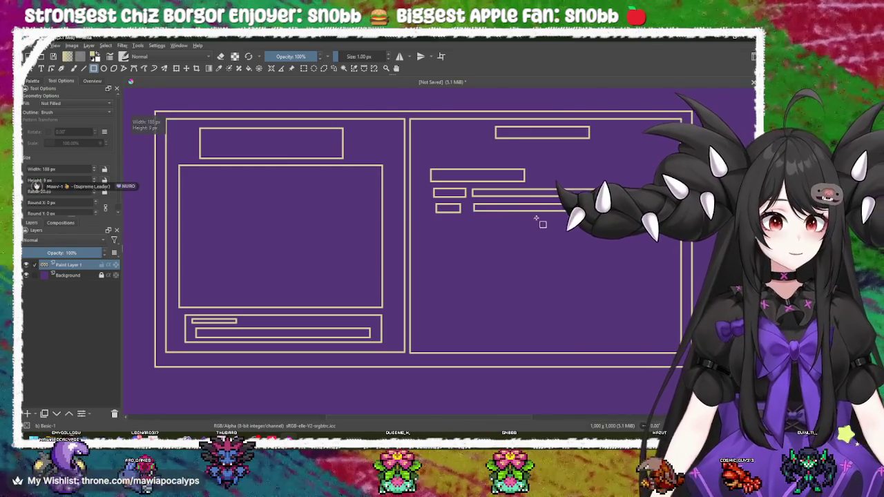
{"action": "left_click_drag", "start_coordinate": [624, 230], "coordinate": [621, 228]}
{"action": "left_click_drag", "start_coordinate": [431, 237], "coordinate": [545, 261]}
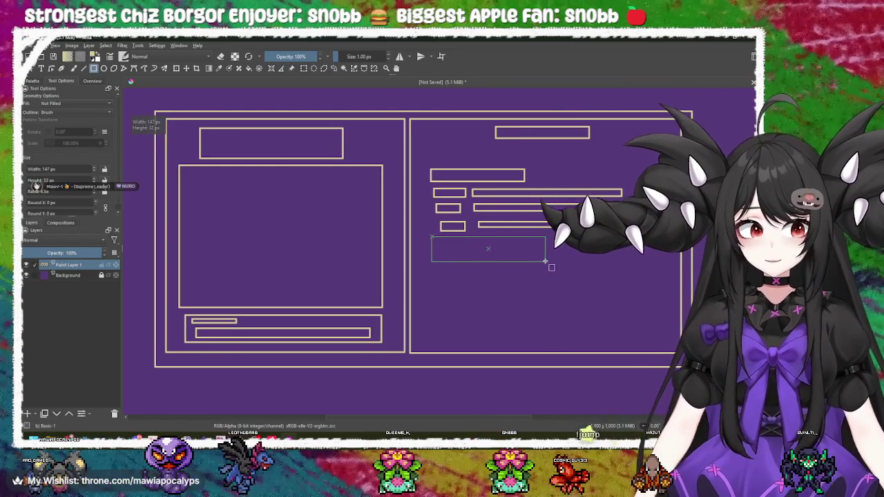
{"action": "left_click_drag", "start_coordinate": [449, 261], "coordinate": [448, 261]}
{"action": "left_click_drag", "start_coordinate": [502, 262], "coordinate": [563, 265]}
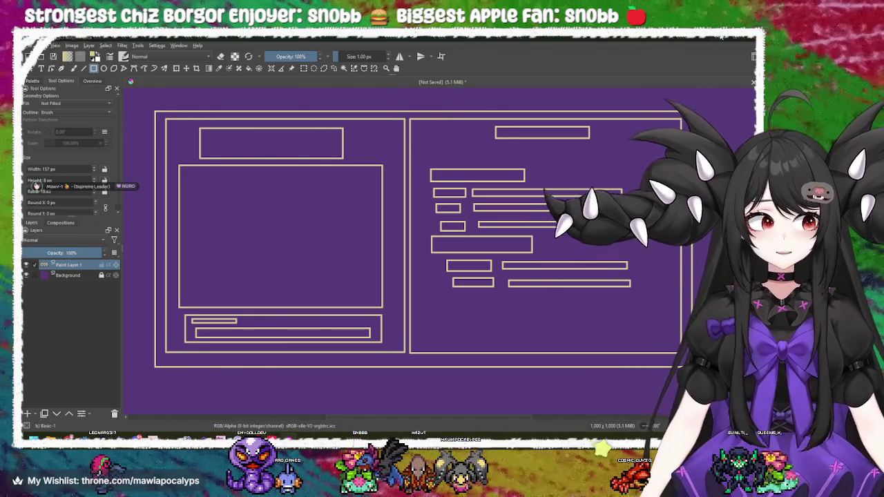
{"action": "key", "text": "alt+Tab"}
- Change the UI node's type to MarginContainer, searching for 'marg'
{"action": "left_click", "coordinate": [69, 123]}
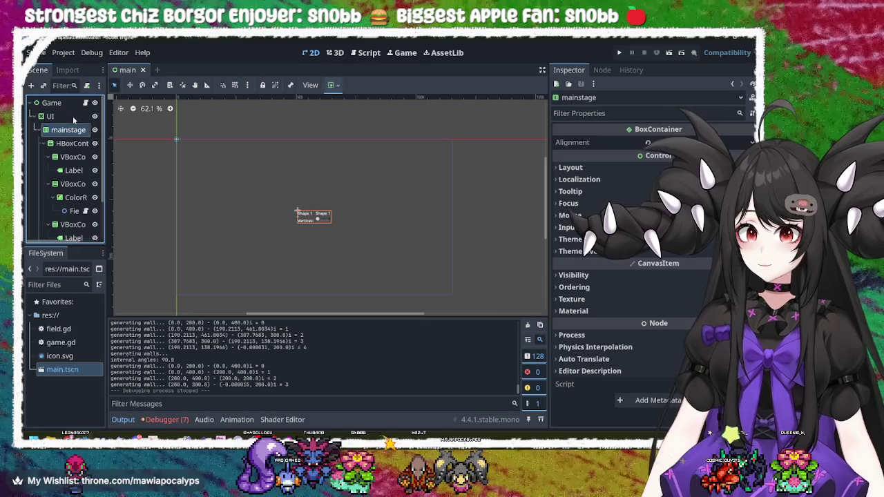
{"action": "right_click", "coordinate": [69, 119]}
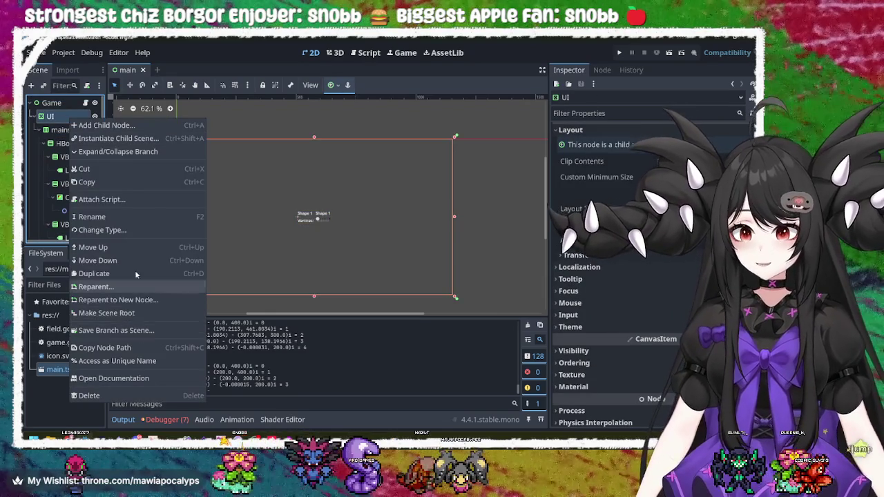
{"action": "left_click", "coordinate": [125, 230]}
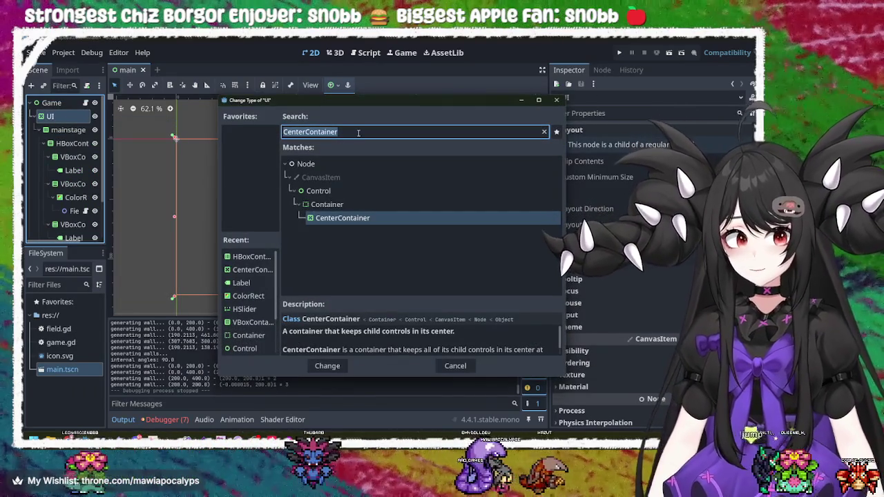
{"action": "type", "text": "m"}
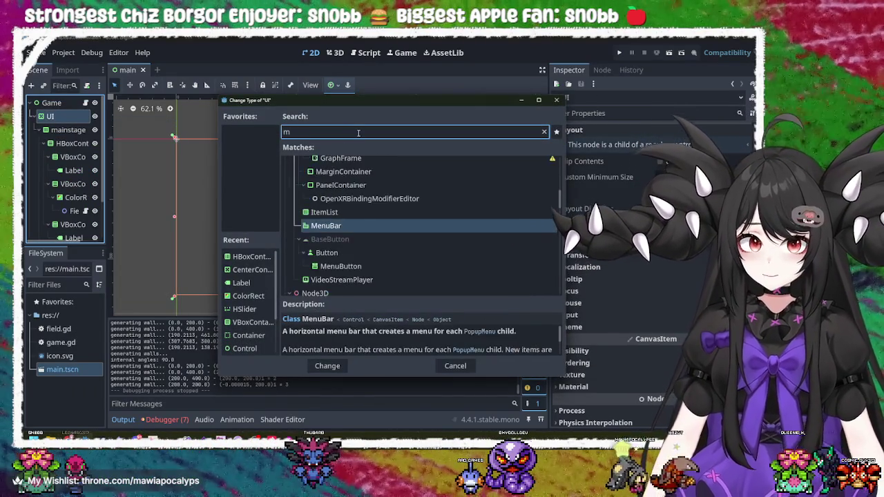
{"action": "type", "text": "arg"}
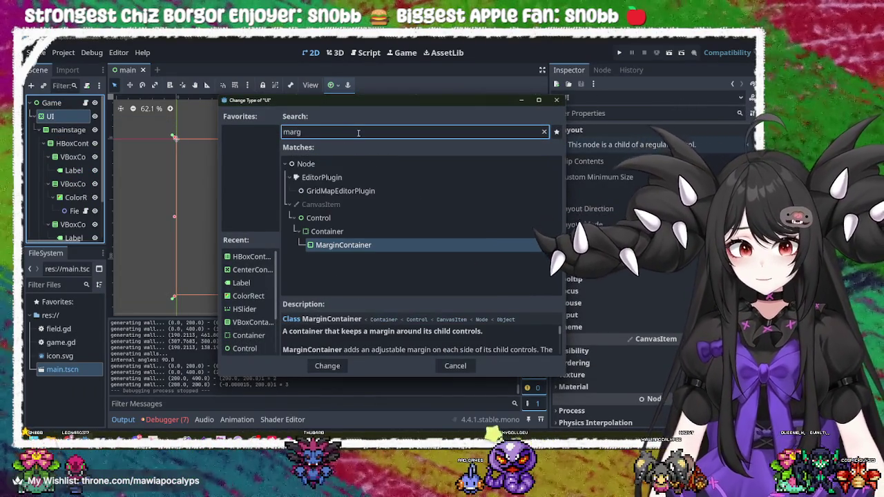
{"action": "double_click", "coordinate": [345, 238]}
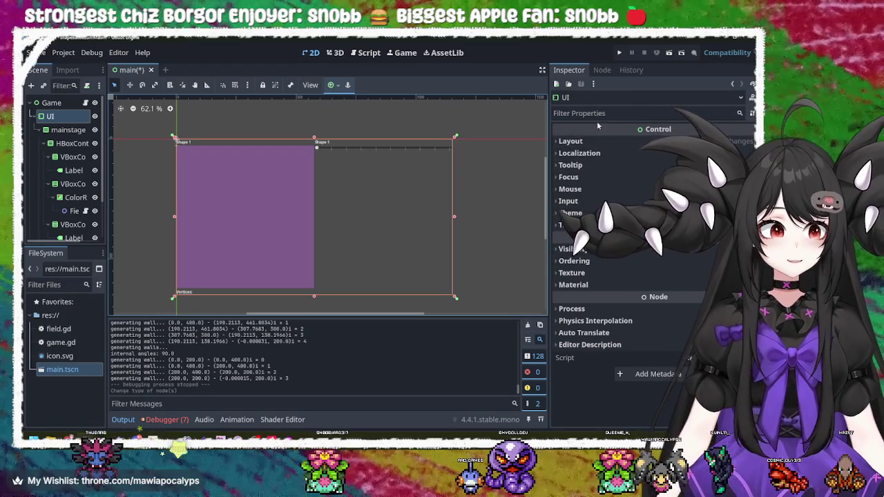
- Check the UI node's Layout and Transform values, sized 1152 × 648 px
{"action": "left_click", "coordinate": [71, 128]}
{"action": "left_click", "coordinate": [73, 118]}
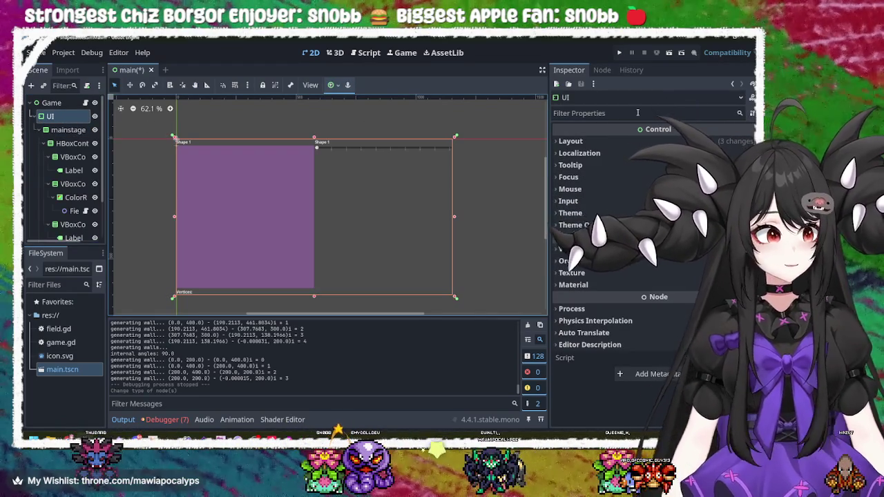
{"action": "left_click", "coordinate": [581, 141]}
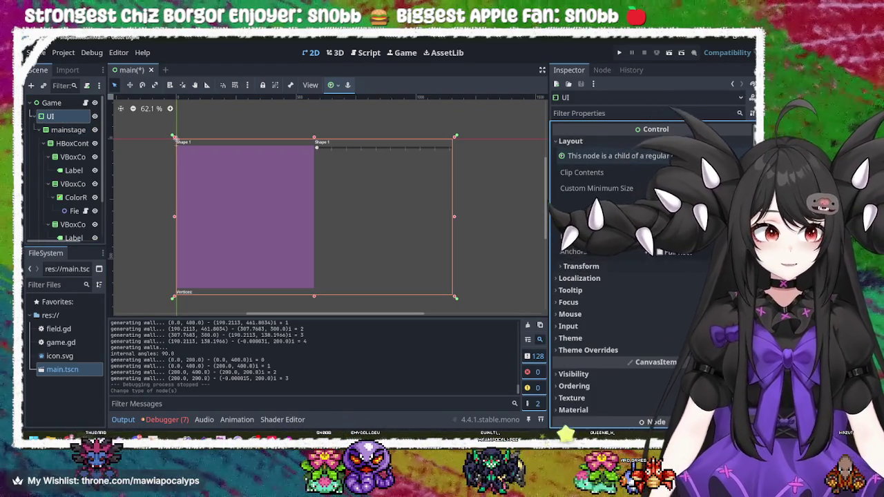
{"action": "left_click", "coordinate": [601, 268]}
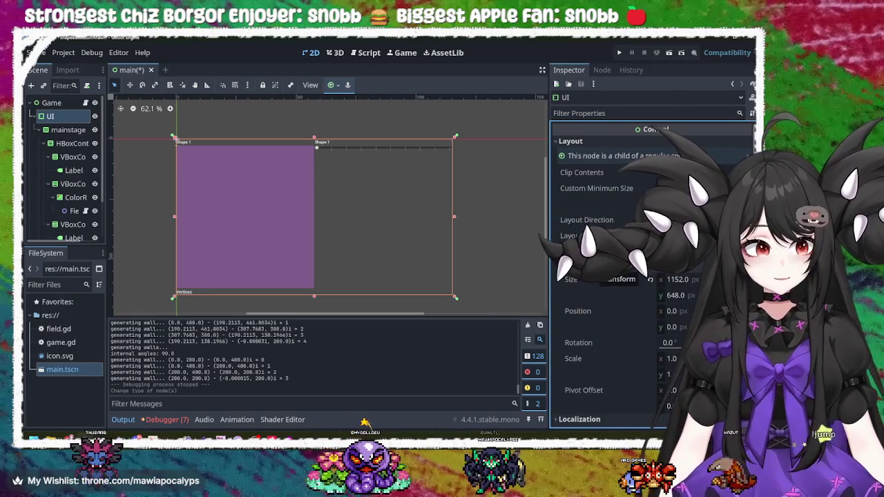
{"action": "scroll", "coordinate": [619, 308], "scroll_direction": "down", "scroll_amount": 2}
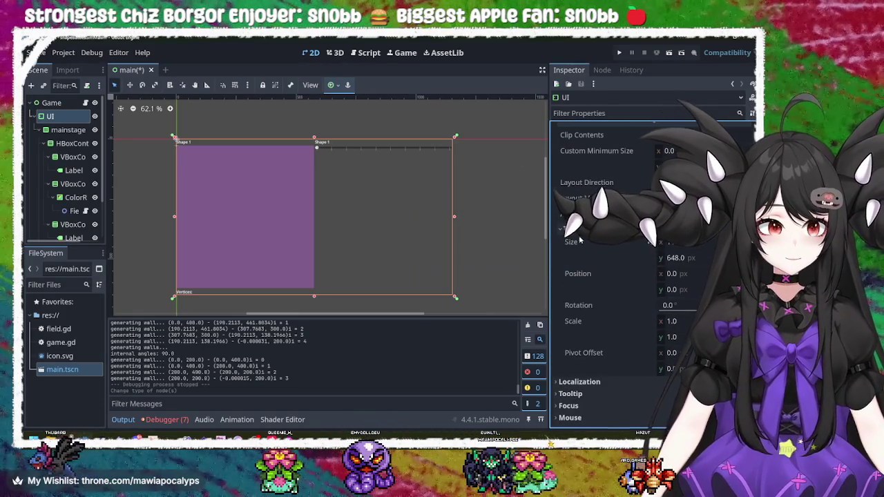
{"action": "left_click", "coordinate": [577, 229]}
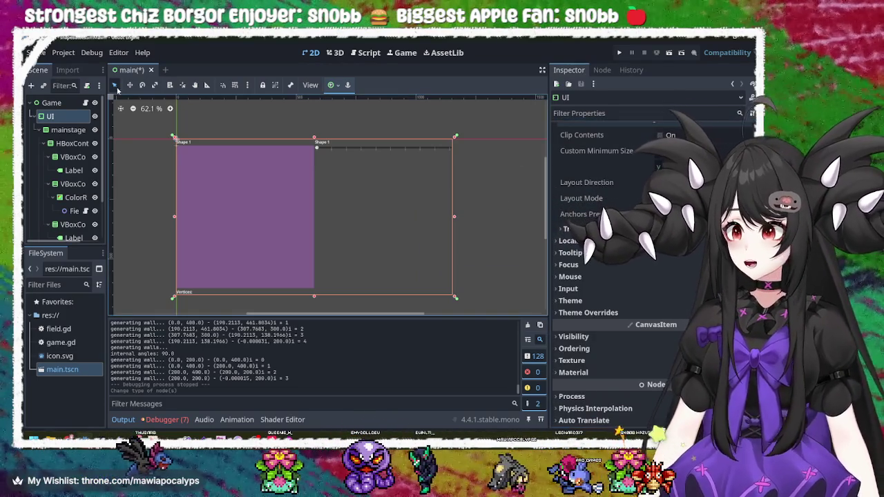
- Show the Theme Overrides > Constants section of UI's Inspector
{"action": "left_click", "coordinate": [69, 130]}
{"action": "left_click", "coordinate": [84, 116]}
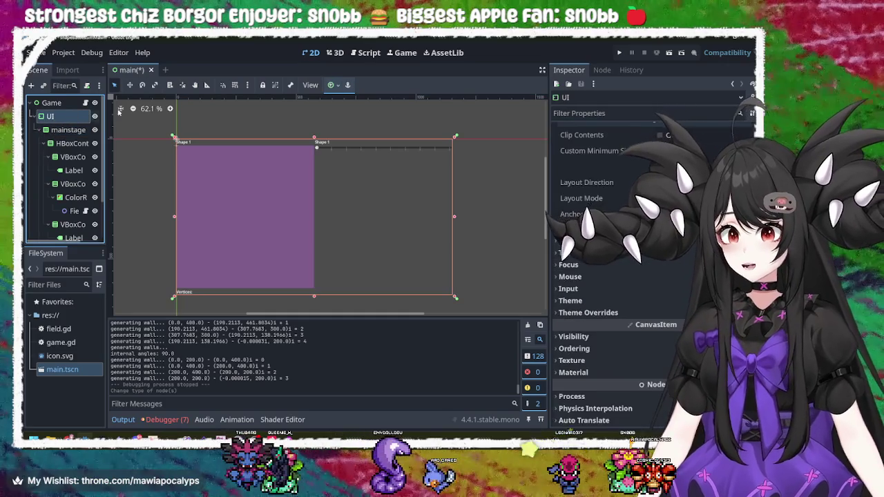
{"action": "scroll", "coordinate": [572, 146], "scroll_direction": "up", "scroll_amount": 1}
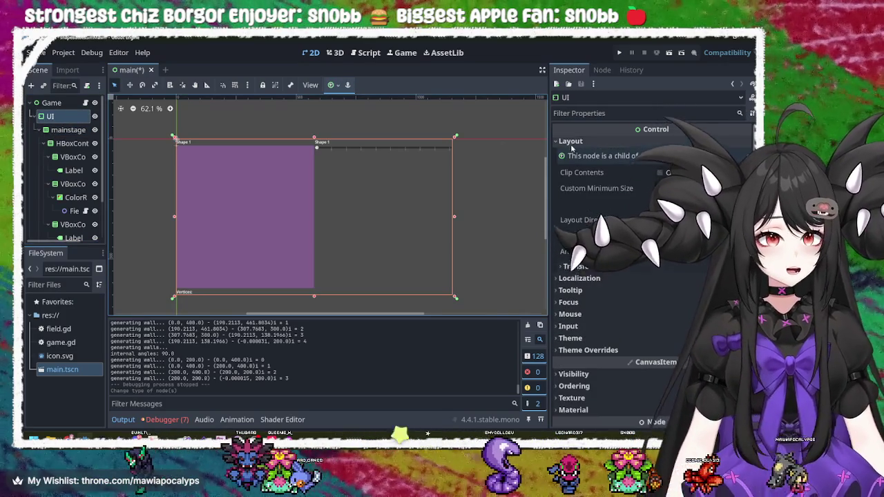
{"action": "left_click", "coordinate": [572, 144]}
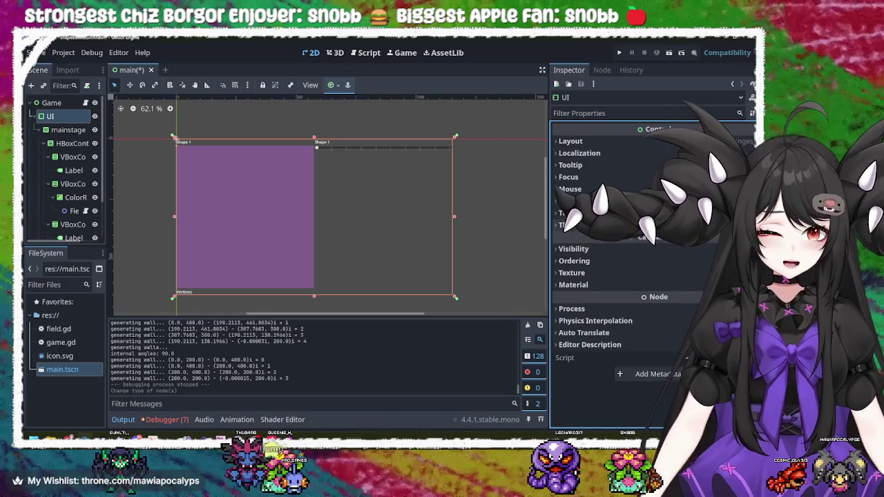
{"action": "left_click", "coordinate": [588, 225]}
{"action": "left_click", "coordinate": [575, 237]}
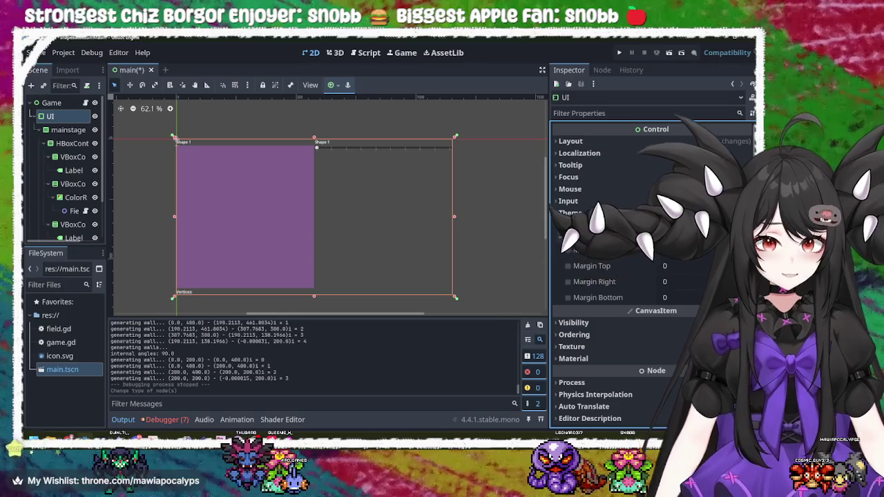
- Enable the Margin Left, Top, Right and Bottom overrides and set each to 10
{"action": "mouse_move", "coordinate": [684, 250]}
{"action": "left_mouse_down"}
{"action": "mouse_move", "coordinate": [716, 252]}
{"action": "mouse_move", "coordinate": [670, 253]}
{"action": "left_mouse_up"}
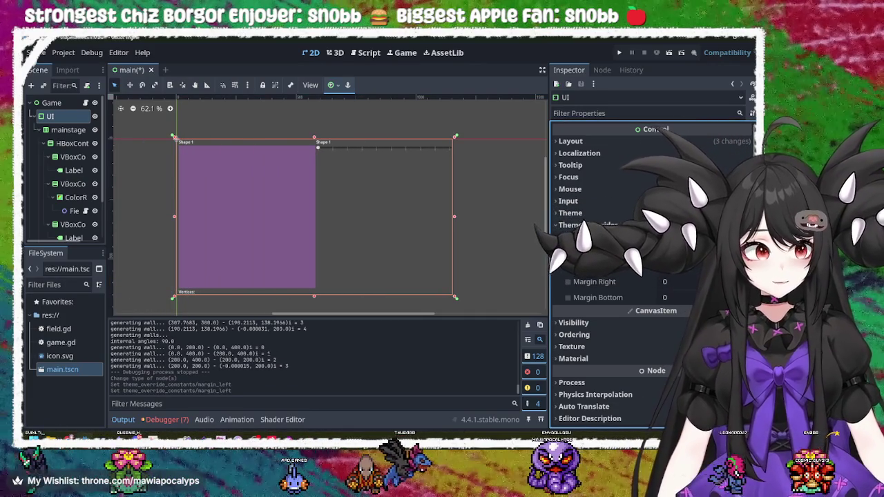
{"action": "left_click", "coordinate": [705, 266]}
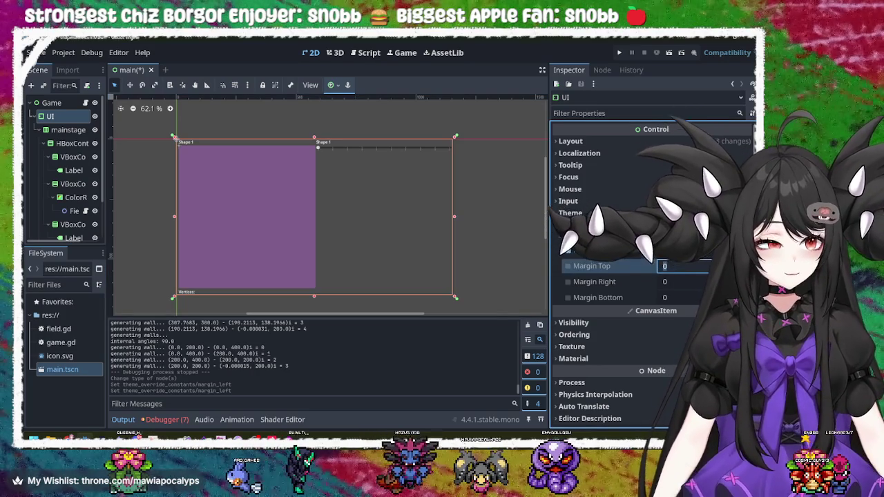
{"action": "type", "text": "16"}
{"action": "left_click", "coordinate": [704, 281]}
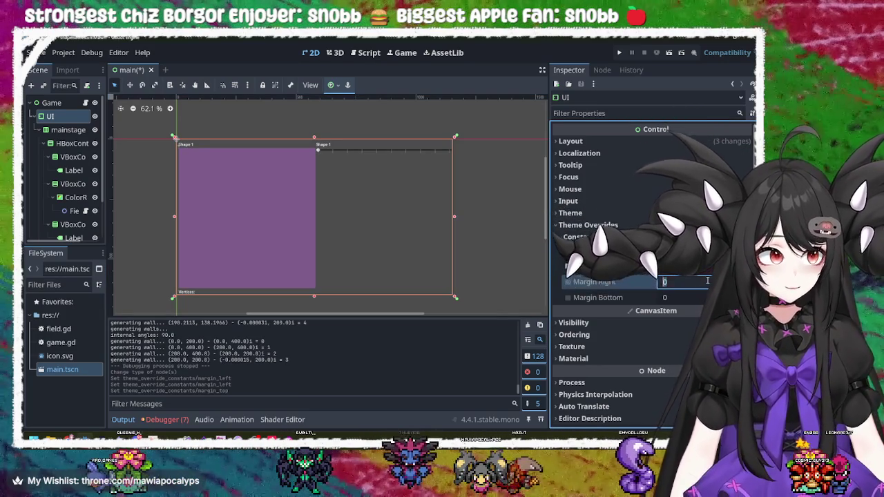
{"action": "type", "text": "10"}
{"action": "key", "text": "Return"}
{"action": "left_click", "coordinate": [706, 298]}
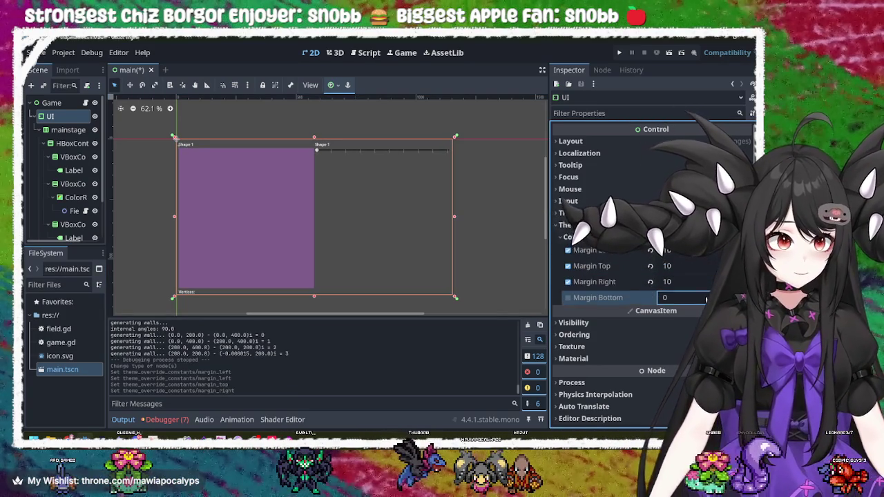
{"action": "type", "text": "10"}
{"action": "key", "text": "Return"}
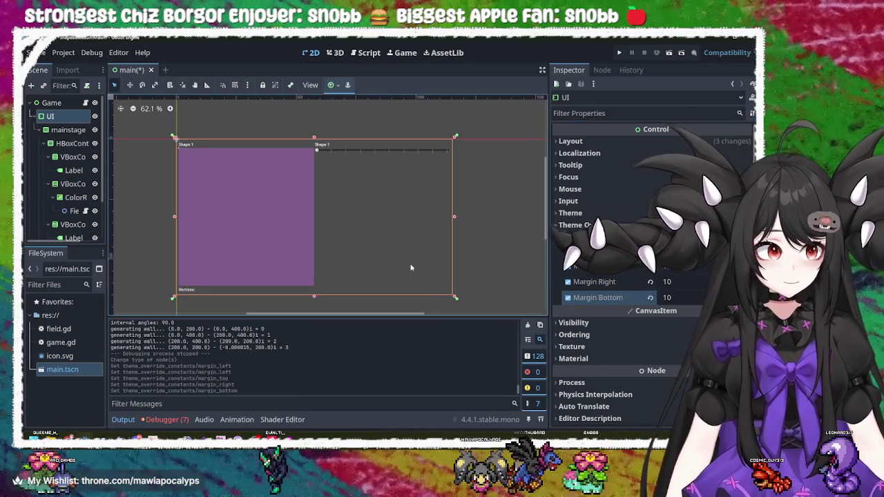
- Select the HBoxContainer and ColorRect on the canvas, then run the game
{"action": "left_click", "coordinate": [413, 242]}
{"action": "left_click", "coordinate": [248, 188]}
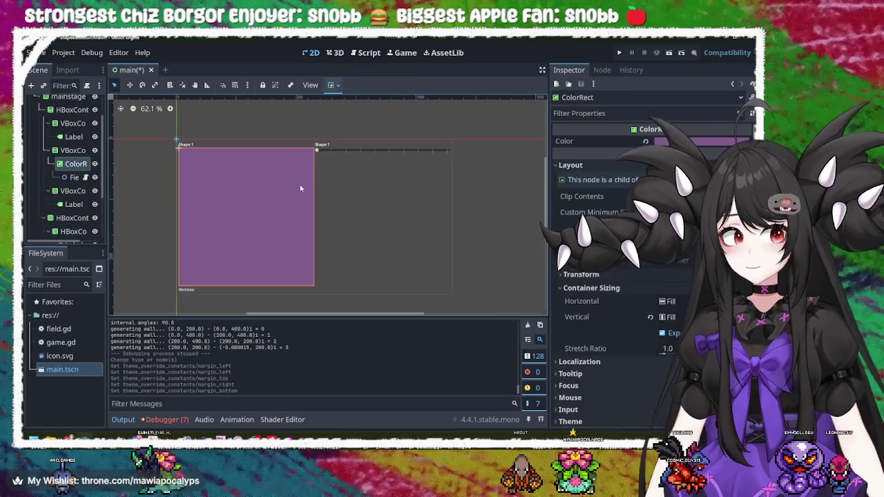
{"action": "left_click", "coordinate": [335, 180]}
{"action": "left_click", "coordinate": [621, 52]}
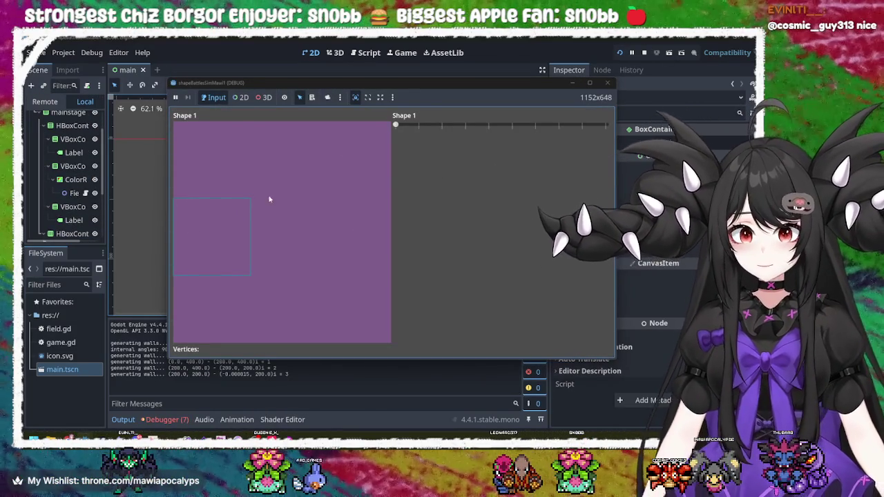
- Try several Shape 1 vertex counts, finishing at four to draw a square
{"action": "mouse_move", "coordinate": [395, 125]}
{"action": "left_mouse_down"}
{"action": "mouse_move", "coordinate": [579, 126]}
{"action": "mouse_move", "coordinate": [403, 136]}
{"action": "mouse_move", "coordinate": [576, 126]}
{"action": "mouse_move", "coordinate": [423, 127]}
{"action": "left_mouse_up"}
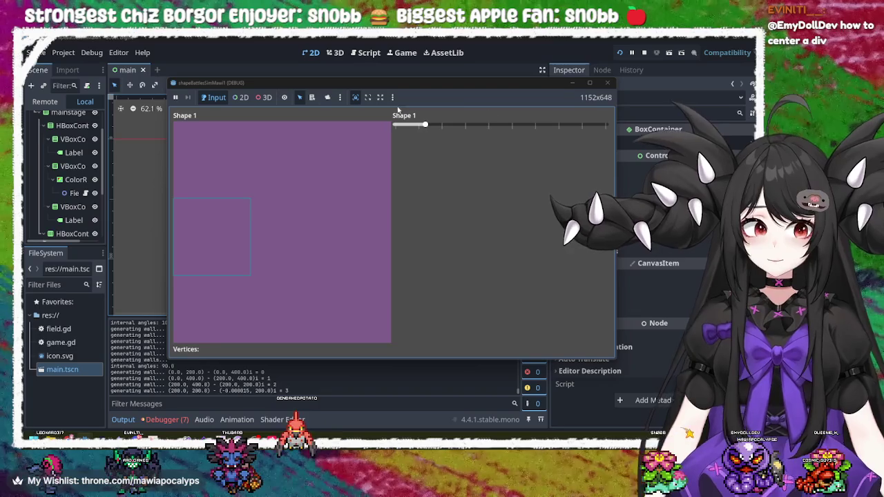
{"action": "mouse_move", "coordinate": [426, 125]}
{"action": "left_mouse_down"}
{"action": "mouse_move", "coordinate": [453, 125]}
{"action": "mouse_move", "coordinate": [401, 127]}
{"action": "mouse_move", "coordinate": [630, 129]}
{"action": "mouse_move", "coordinate": [420, 130]}
{"action": "mouse_move", "coordinate": [608, 126]}
{"action": "mouse_move", "coordinate": [343, 119]}
{"action": "mouse_move", "coordinate": [612, 126]}
{"action": "mouse_move", "coordinate": [329, 126]}
{"action": "mouse_move", "coordinate": [608, 126]}
{"action": "mouse_move", "coordinate": [407, 134]}
{"action": "mouse_move", "coordinate": [529, 134]}
{"action": "left_mouse_up"}
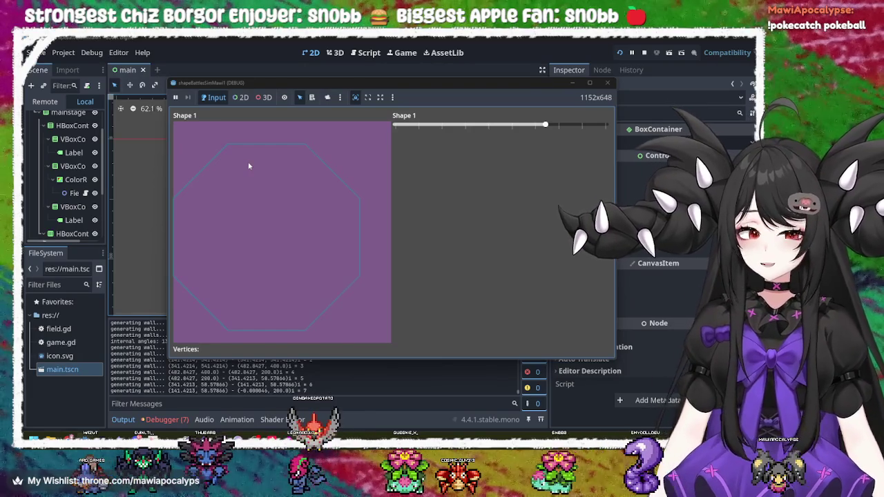
{"action": "left_click_drag", "start_coordinate": [545, 124], "coordinate": [607, 134]}
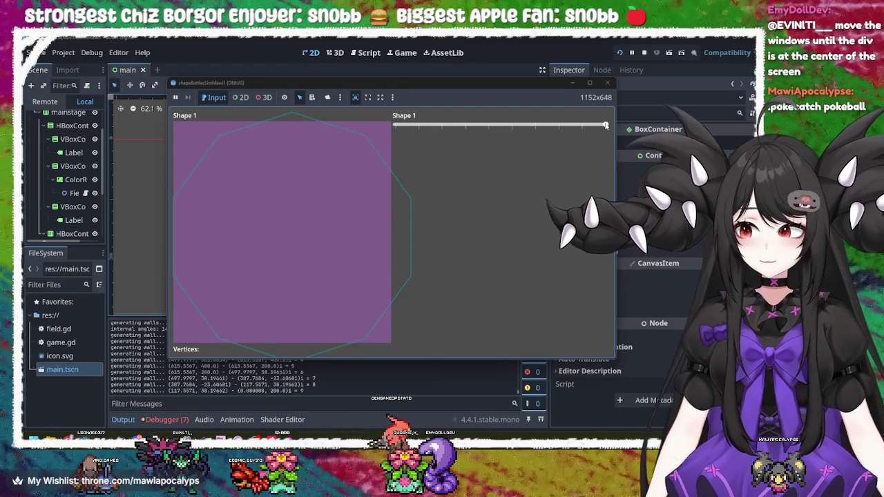
{"action": "mouse_move", "coordinate": [606, 126]}
{"action": "left_mouse_down"}
{"action": "mouse_move", "coordinate": [424, 126]}
{"action": "mouse_move", "coordinate": [445, 131]}
{"action": "left_mouse_up"}
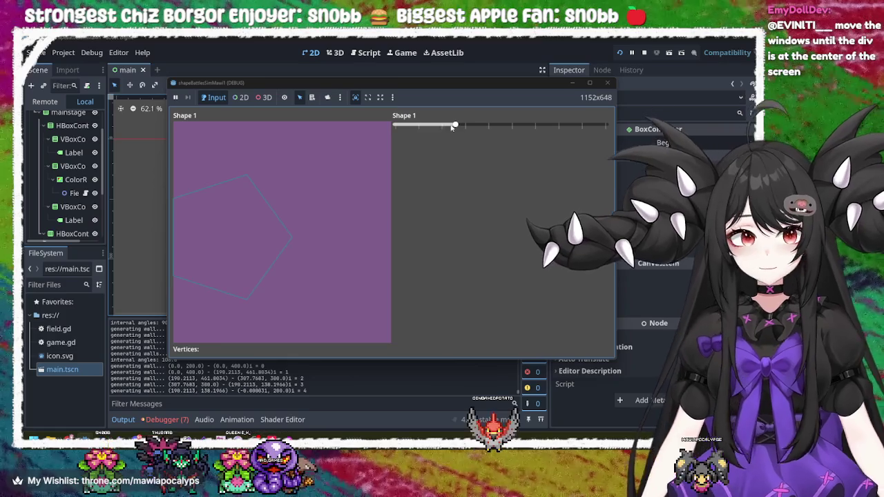
{"action": "left_click_drag", "start_coordinate": [465, 130], "coordinate": [397, 126]}
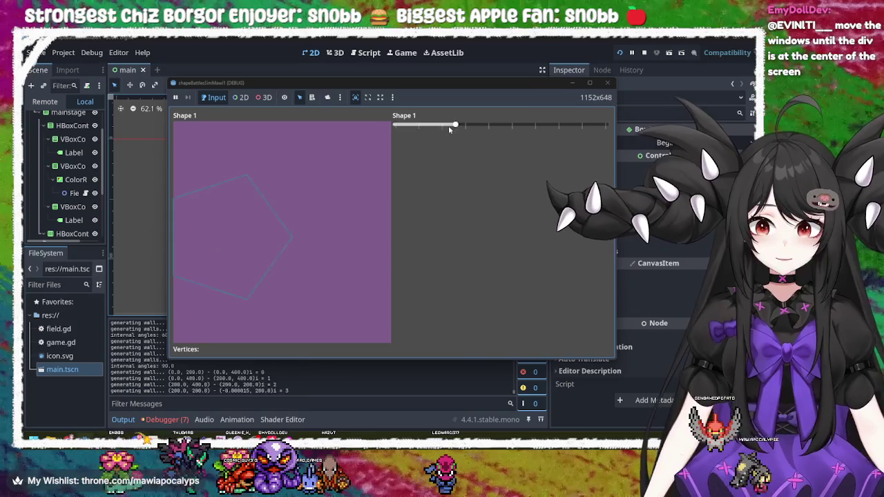
{"action": "left_click_drag", "start_coordinate": [396, 126], "coordinate": [429, 128]}
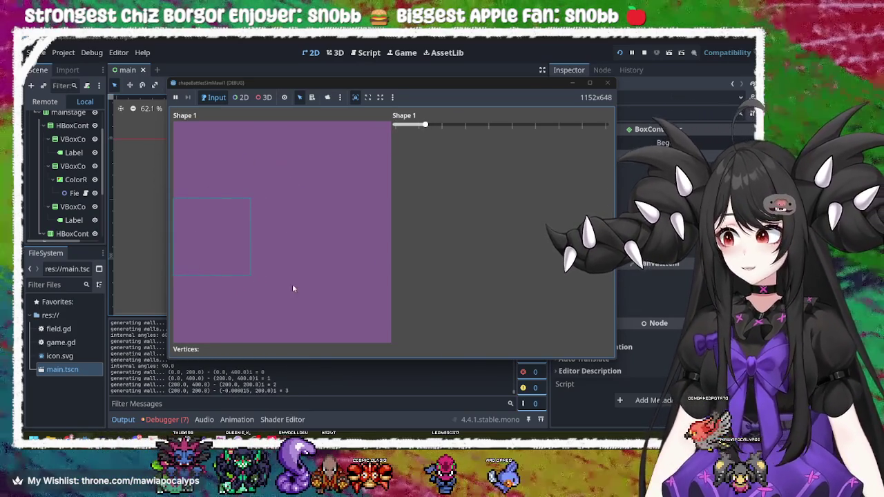
- Nudge the game window, test the lowest slider value, then stop the game
{"action": "left_click_drag", "start_coordinate": [569, 87], "coordinate": [532, 78]}
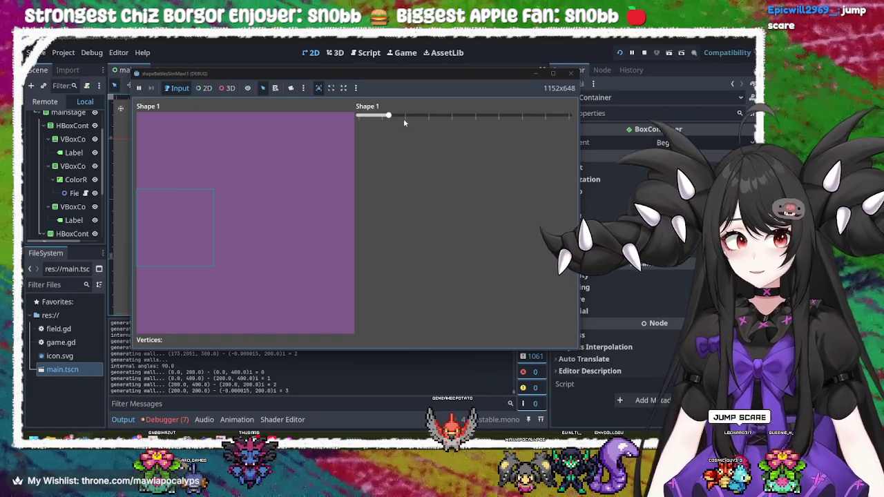
{"action": "mouse_move", "coordinate": [388, 116]}
{"action": "left_mouse_down"}
{"action": "mouse_move", "coordinate": [357, 116]}
{"action": "mouse_move", "coordinate": [388, 116]}
{"action": "left_mouse_up"}
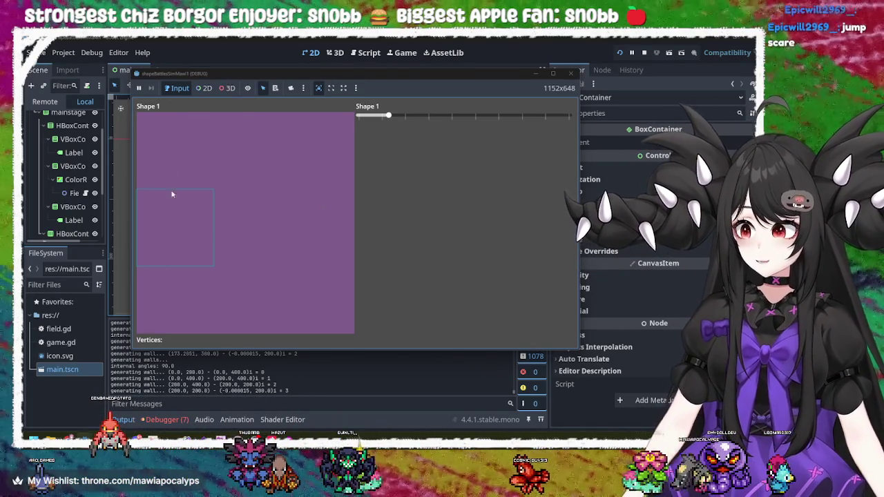
{"action": "left_click", "coordinate": [571, 72]}
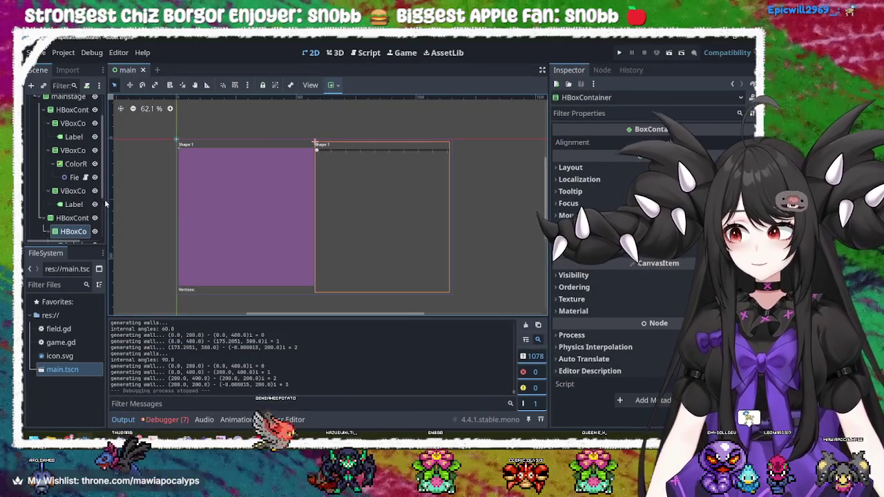
- Select the Field node to see its Vertices value of 4 and its script
{"action": "left_click", "coordinate": [74, 177]}
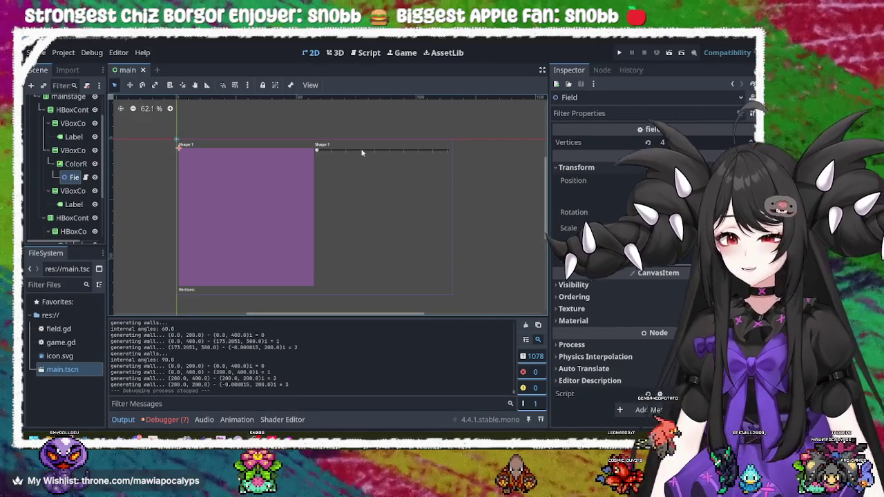
- Inspect the purple ColorRect and the Shape 1 and Vertices: labels
{"action": "left_click", "coordinate": [318, 151]}
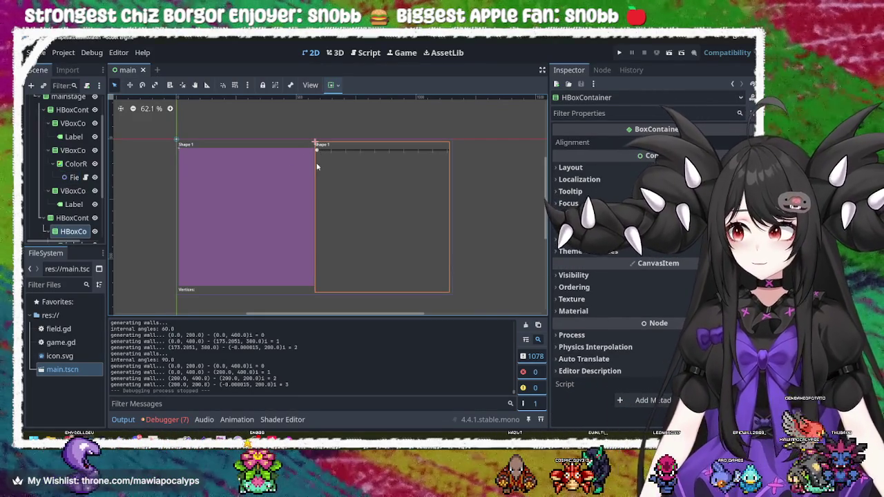
{"action": "left_click", "coordinate": [245, 191]}
{"action": "left_click", "coordinate": [371, 191]}
{"action": "left_click", "coordinate": [272, 197]}
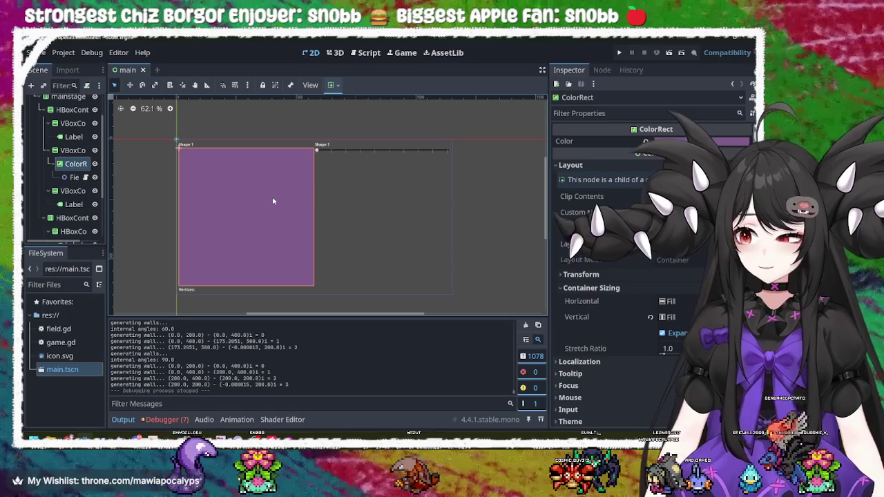
{"action": "left_click", "coordinate": [197, 145]}
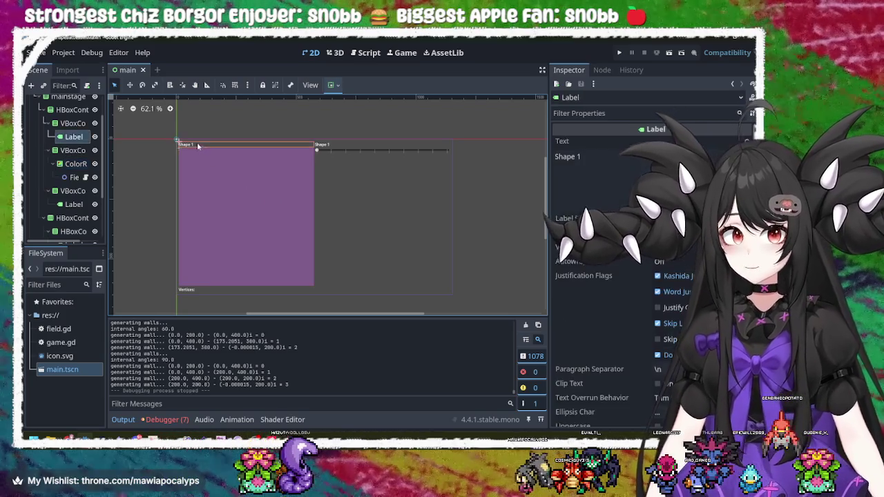
{"action": "left_click", "coordinate": [191, 291]}
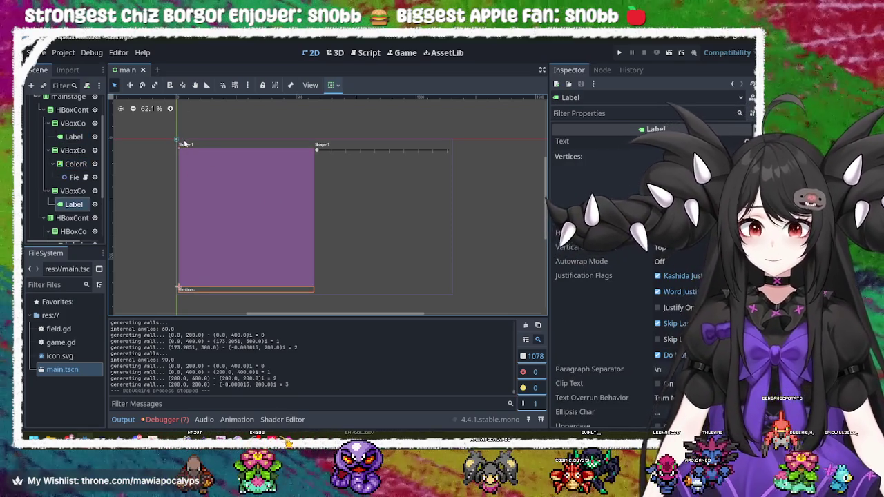
{"action": "left_click", "coordinate": [185, 144]}
{"action": "left_click", "coordinate": [192, 291]}
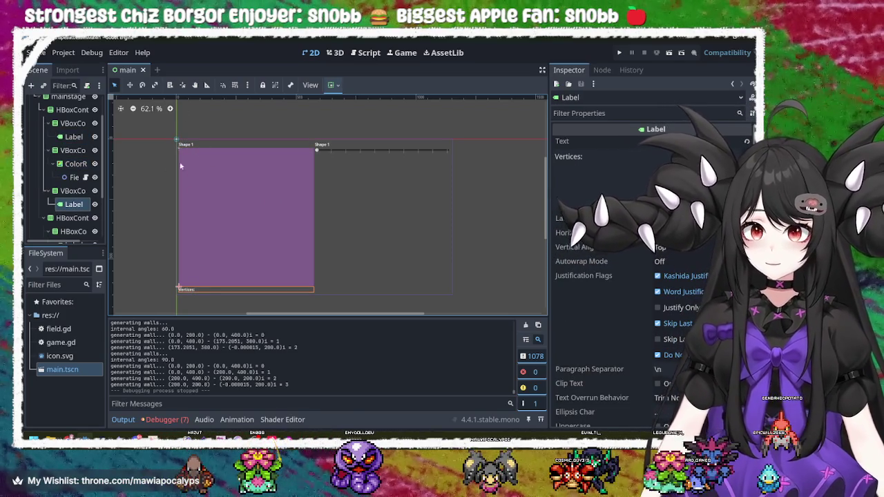
- Inspect the right-hand slider, container and label, then run the game with F5
{"action": "left_click", "coordinate": [362, 150]}
{"action": "left_click", "coordinate": [337, 160]}
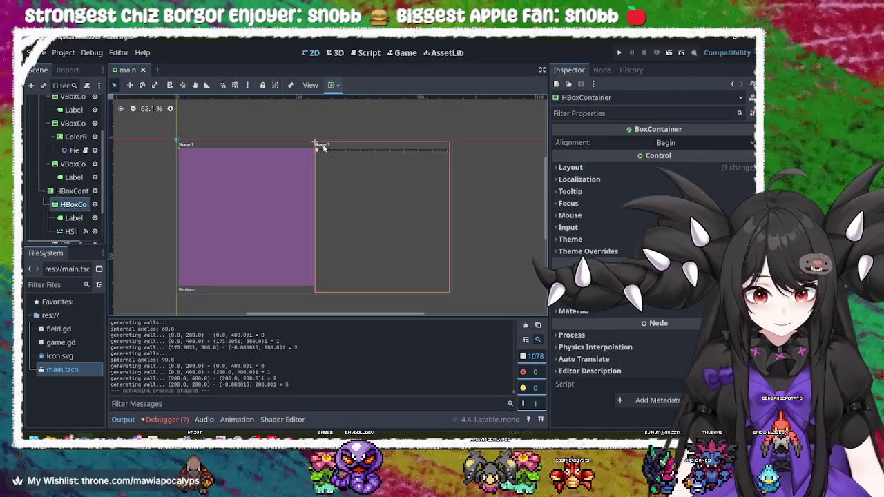
{"action": "left_click", "coordinate": [322, 147]}
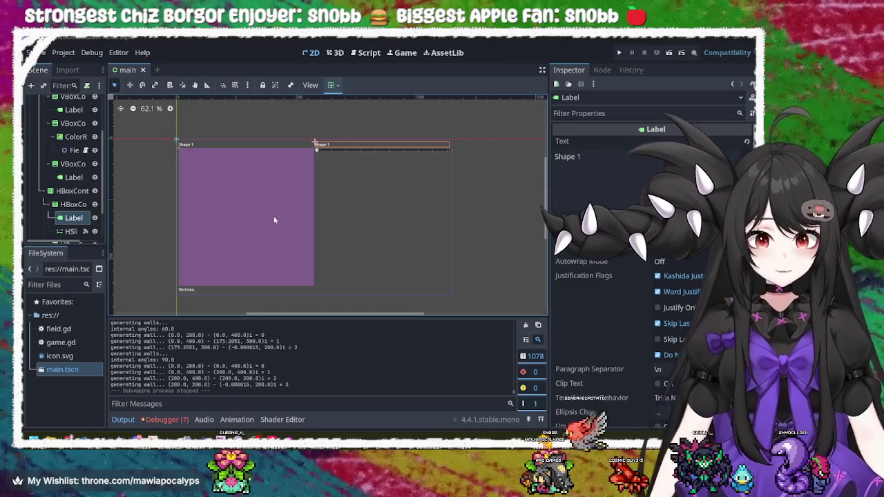
{"action": "left_click", "coordinate": [386, 183]}
{"action": "left_click", "coordinate": [385, 183]}
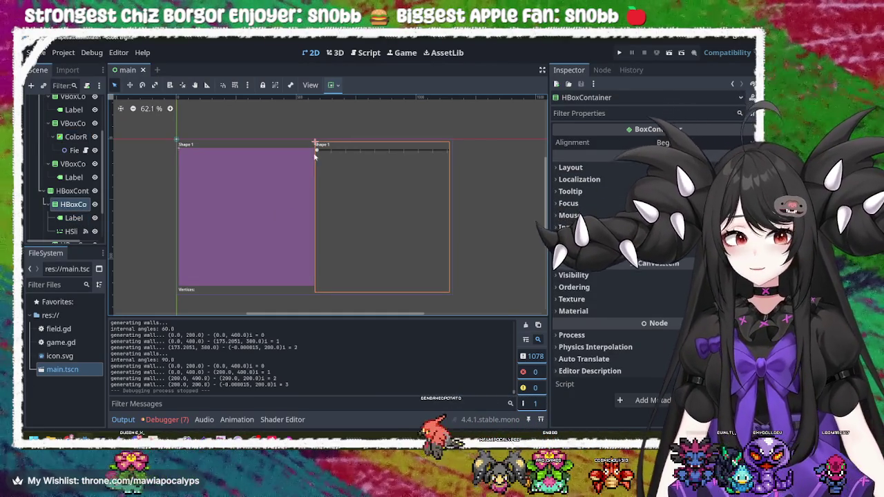
{"action": "key", "text": "F5"}
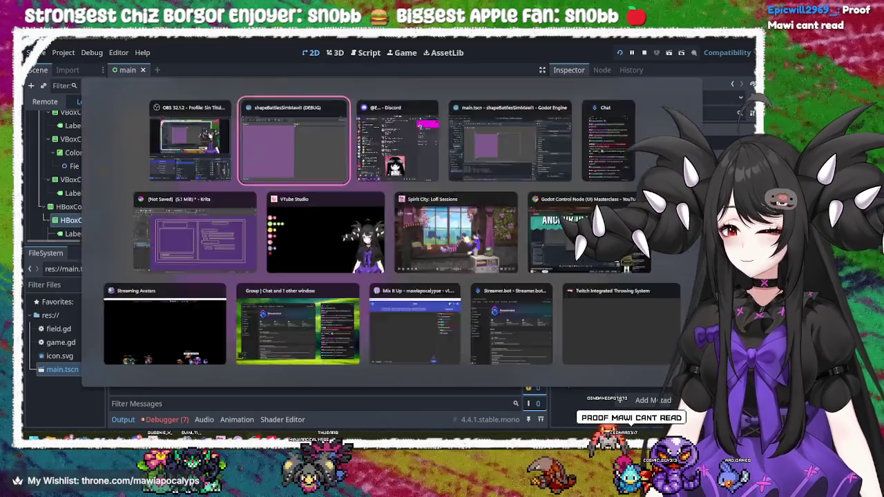
- Take a Win+Shift+S screen capture of the running game's square outline
{"action": "key", "text": "alt+Tab"}
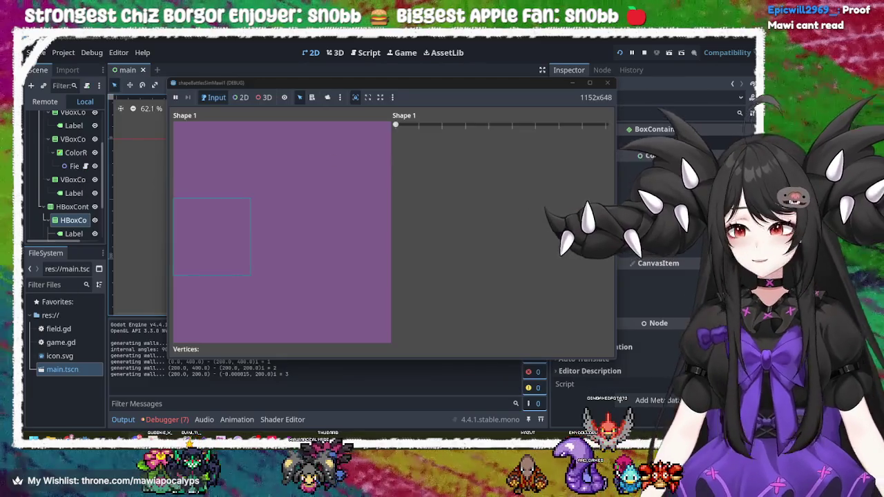
{"action": "key", "text": "super"}
{"action": "key", "text": "Escape"}
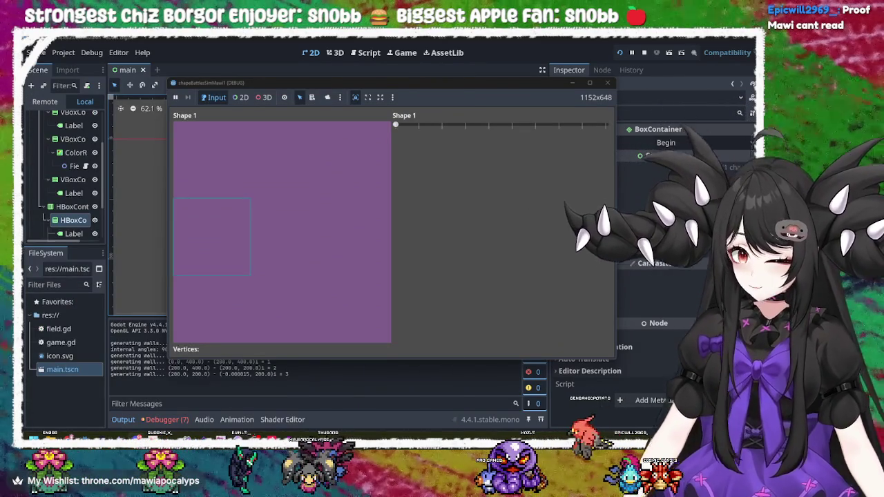
{"action": "key", "text": "super+shift+s"}
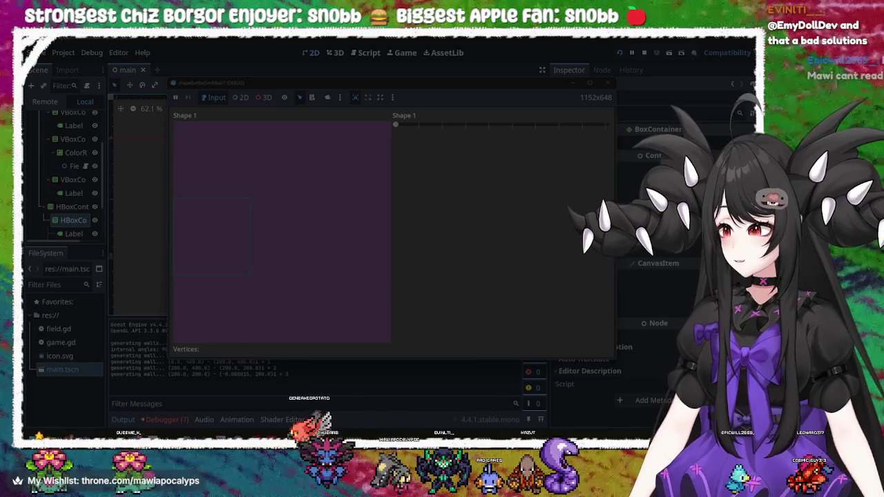
- Finish the chat-message capture, zoom in, and undo a trial red pen stroke
{"action": "key", "text": "Escape"}
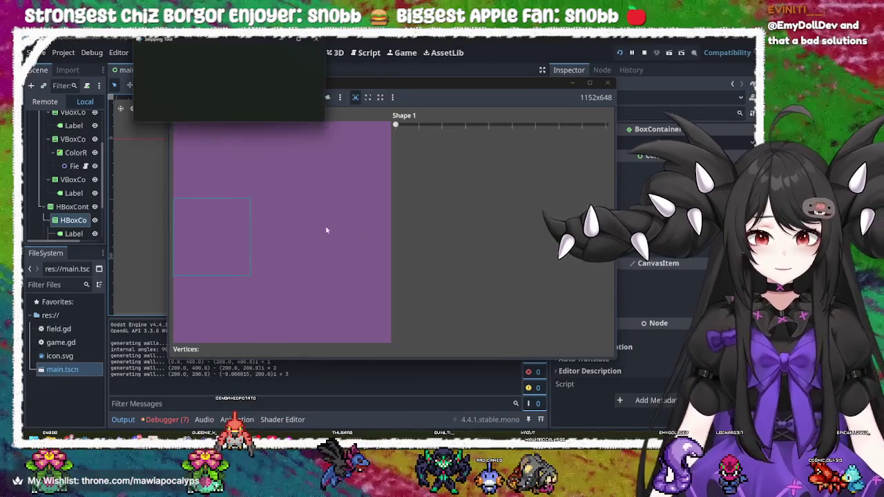
{"action": "scroll", "coordinate": [377, 210], "scroll_direction": "up", "scroll_amount": 3}
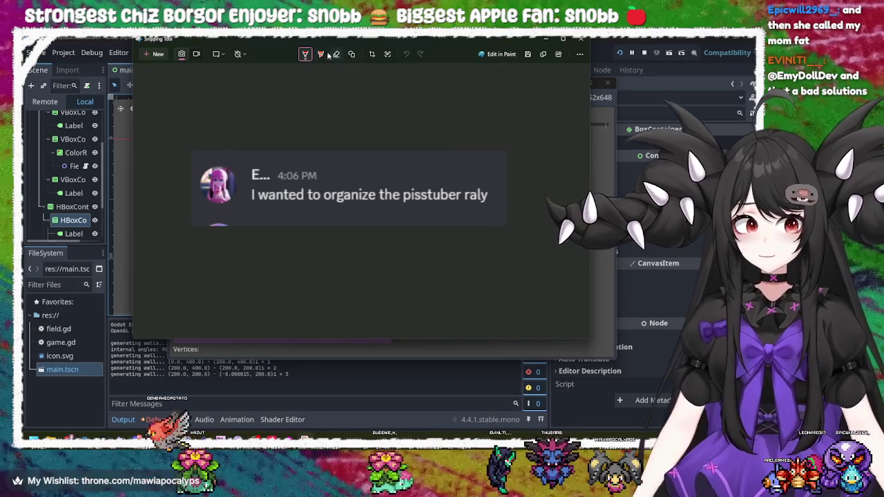
{"action": "mouse_move", "coordinate": [277, 170]}
{"action": "left_mouse_down"}
{"action": "mouse_move", "coordinate": [518, 199]}
{"action": "mouse_move", "coordinate": [571, 217]}
{"action": "mouse_move", "coordinate": [209, 141]}
{"action": "mouse_move", "coordinate": [466, 141]}
{"action": "mouse_move", "coordinate": [460, 229]}
{"action": "left_mouse_up"}
{"action": "key", "text": "ctrl+z"}
{"action": "key", "text": "ctrl+z"}
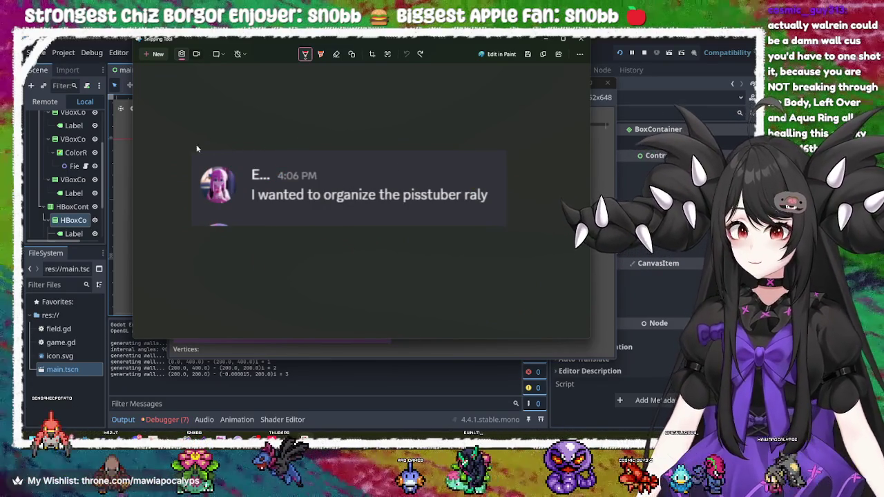
- Try a red box and two underlines on the message, undoing each one
{"action": "mouse_move", "coordinate": [189, 147]}
{"action": "left_mouse_down"}
{"action": "mouse_move", "coordinate": [498, 138]}
{"action": "mouse_move", "coordinate": [499, 220]}
{"action": "mouse_move", "coordinate": [196, 227]}
{"action": "mouse_move", "coordinate": [190, 147]}
{"action": "left_mouse_up"}
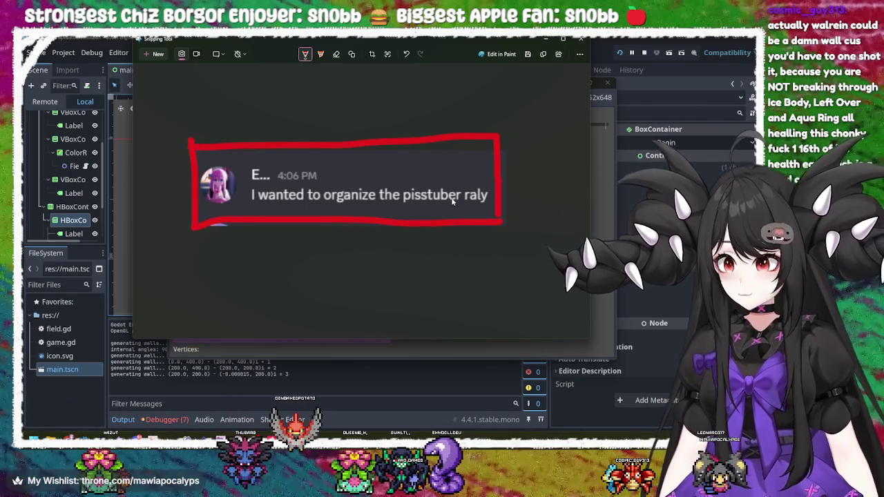
{"action": "key", "text": "ctrl+z"}
{"action": "key", "text": "ctrl+z"}
{"action": "key", "text": "ctrl+z"}
{"action": "mouse_move", "coordinate": [379, 205]}
{"action": "left_mouse_down"}
{"action": "mouse_move", "coordinate": [529, 212]}
{"action": "mouse_move", "coordinate": [430, 216]}
{"action": "mouse_move", "coordinate": [401, 234]}
{"action": "left_mouse_up"}
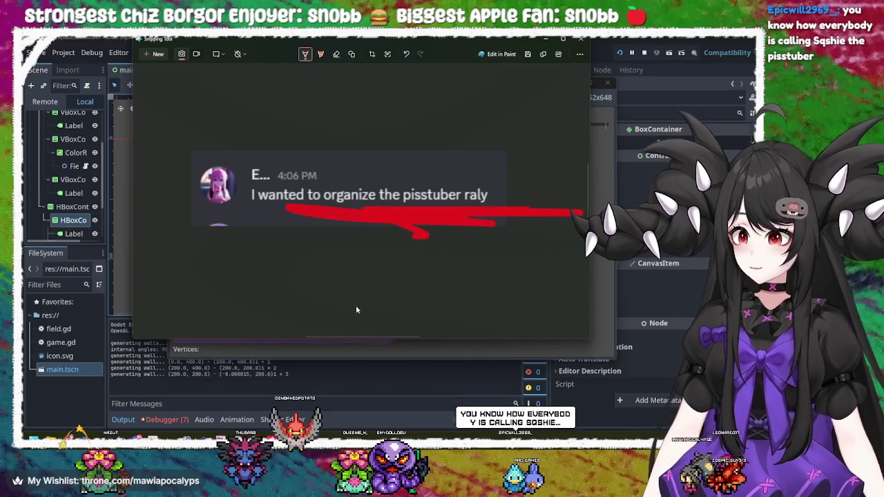
{"action": "key", "text": "ctrl+z"}
{"action": "left_click_drag", "start_coordinate": [361, 209], "coordinate": [531, 209]}
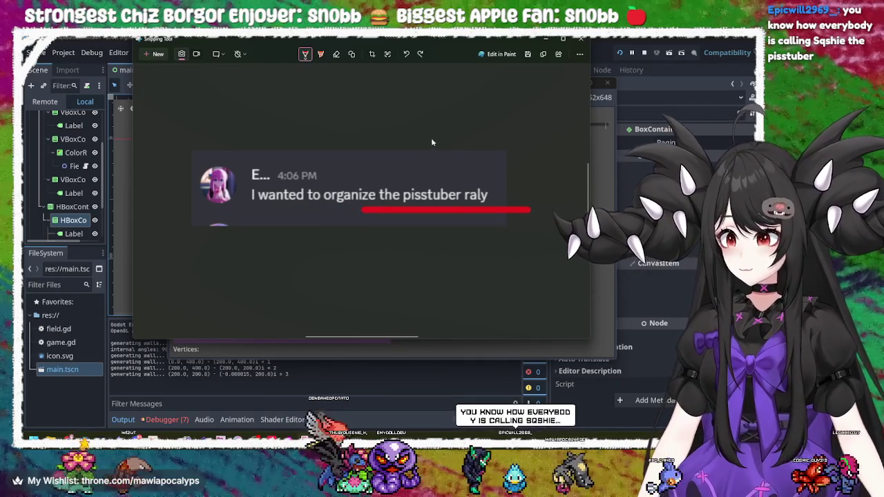
{"action": "key", "text": "ctrl+z"}
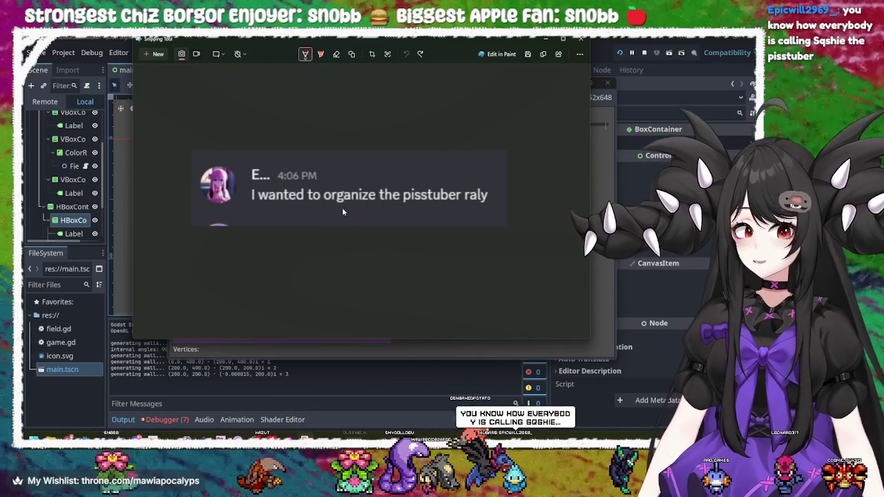
- Draw a red X over the message's avatar and close the screenshot window
{"action": "left_click_drag", "start_coordinate": [202, 196], "coordinate": [261, 153]}
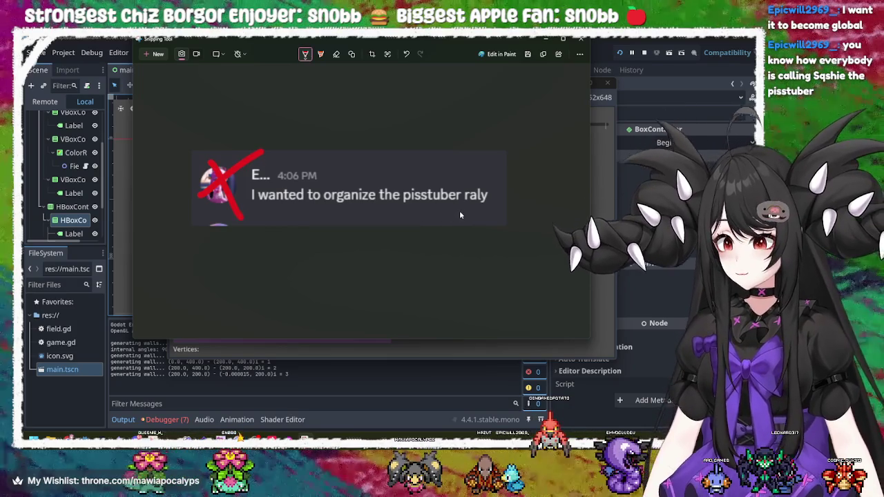
{"action": "key", "text": "ctrl+z"}
{"action": "key", "text": "ctrl+z"}
{"action": "left_click_drag", "start_coordinate": [185, 151], "coordinate": [267, 214]}
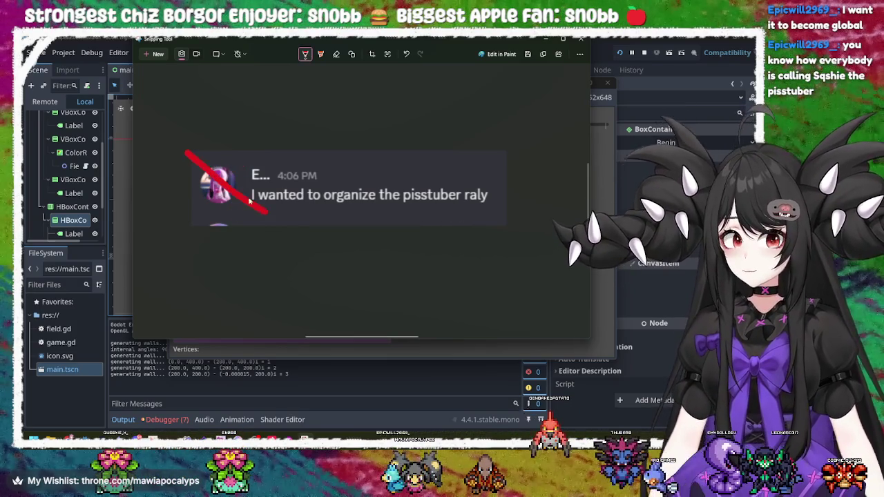
{"action": "left_click_drag", "start_coordinate": [237, 158], "coordinate": [179, 219]}
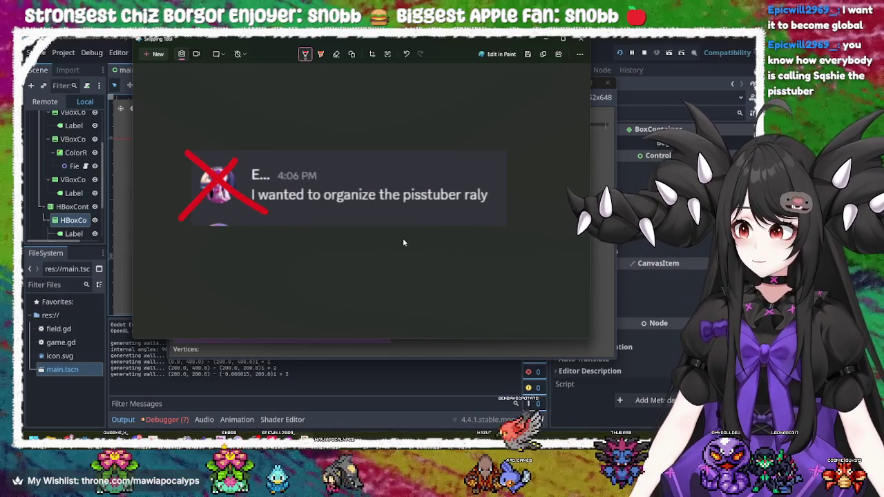
{"action": "left_click", "coordinate": [581, 39]}
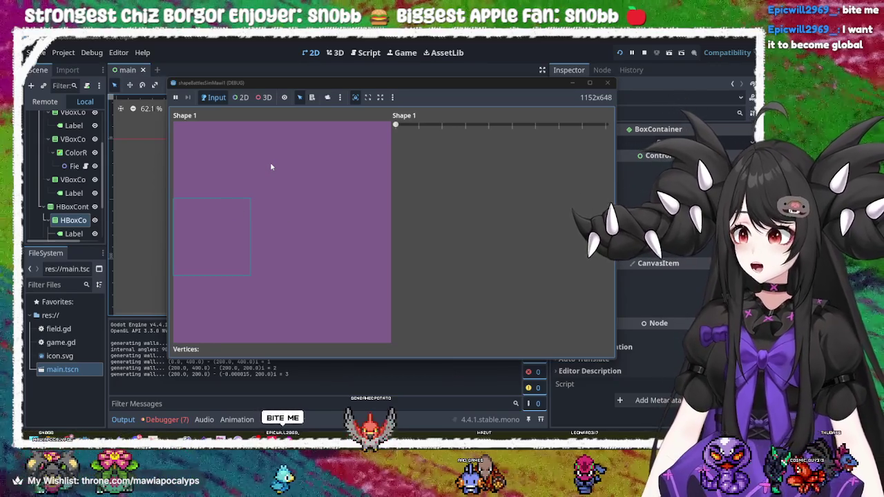
- Set Shape 1 to six sides for a hexagon, then stop the test game
{"action": "mouse_move", "coordinate": [395, 126]}
{"action": "left_mouse_down"}
{"action": "mouse_move", "coordinate": [614, 134]}
{"action": "mouse_move", "coordinate": [388, 125]}
{"action": "left_mouse_up"}
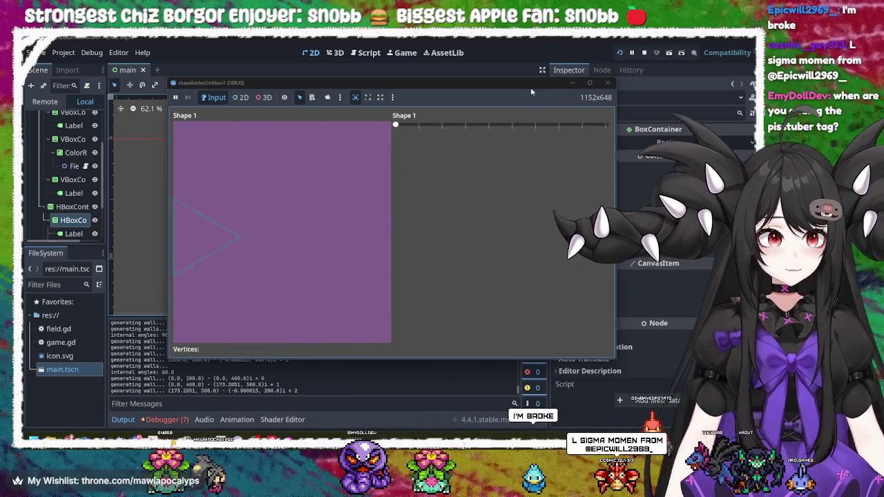
{"action": "left_click", "coordinate": [614, 83]}
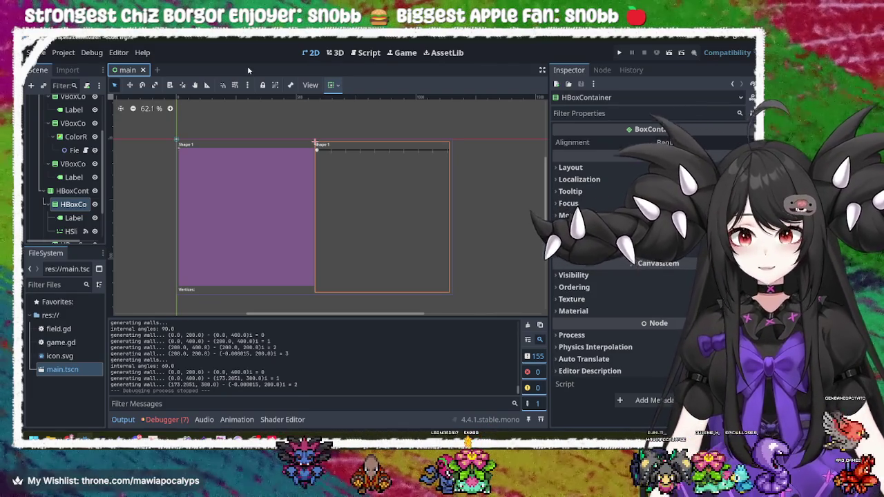
{"action": "key", "text": "ctrl+n"}
{"action": "left_click", "coordinate": [128, 69]}
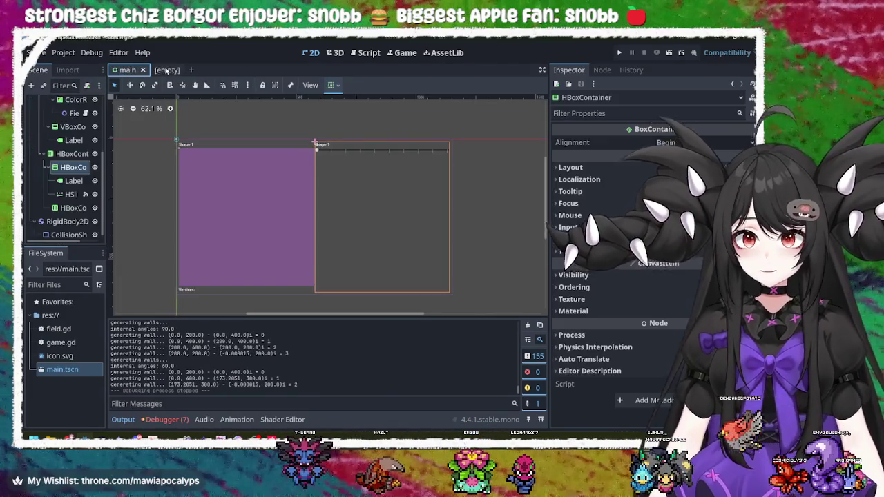
{"action": "left_click", "coordinate": [160, 70]}
{"action": "left_click", "coordinate": [179, 70]}
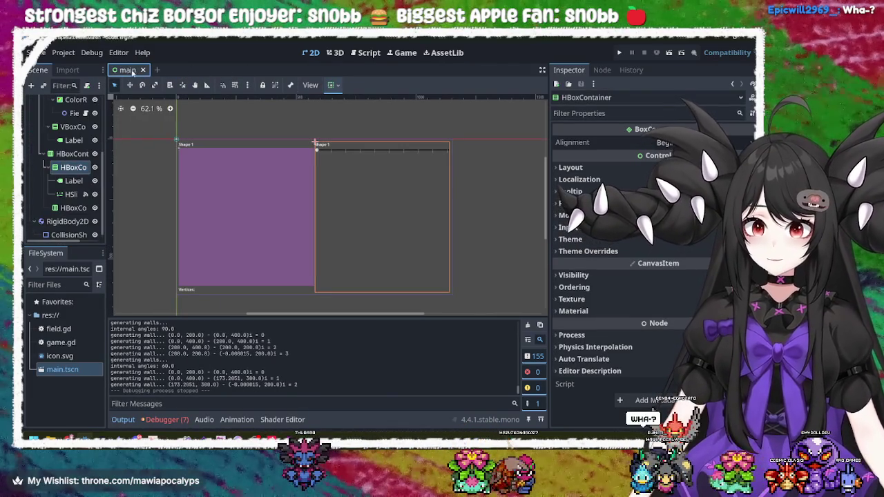
{"action": "left_click", "coordinate": [225, 172]}
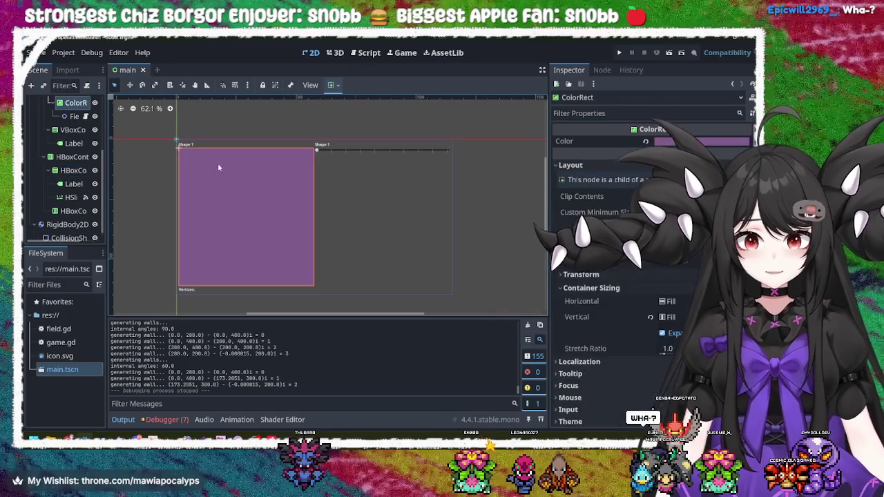
{"action": "left_click", "coordinate": [197, 144]}
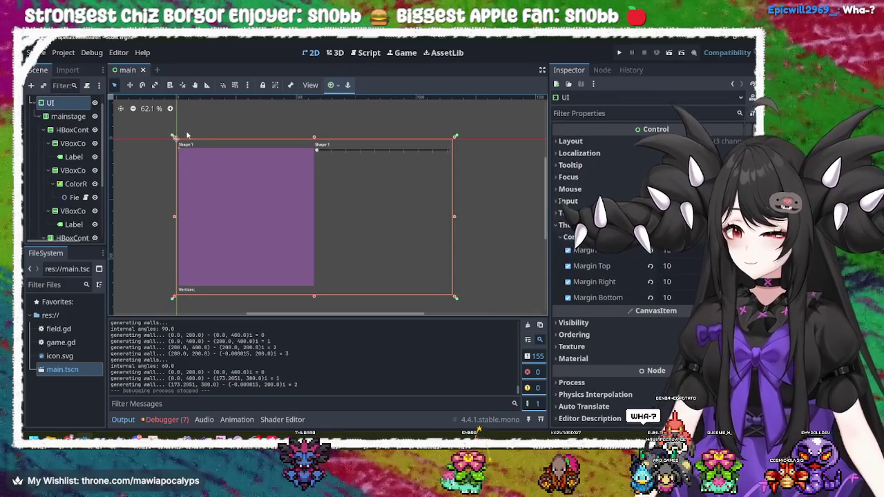
{"action": "left_click", "coordinate": [188, 145]}
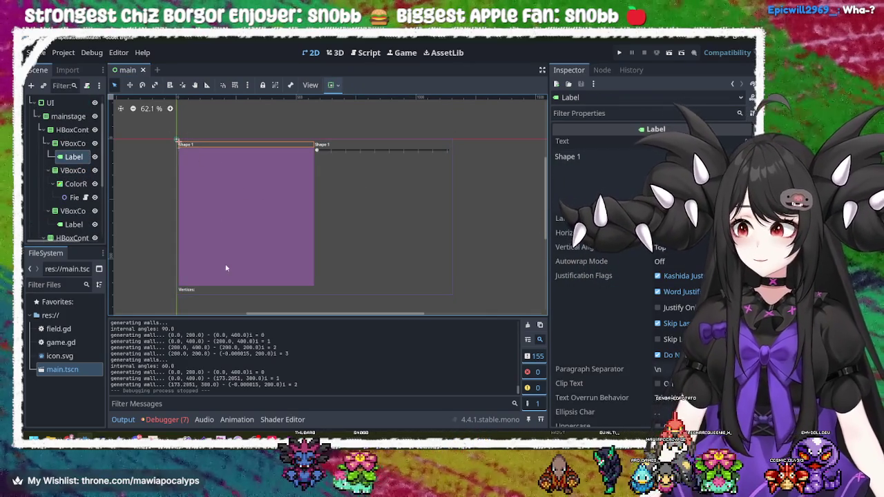
{"action": "left_click", "coordinate": [195, 291]}
{"action": "left_click", "coordinate": [203, 251]}
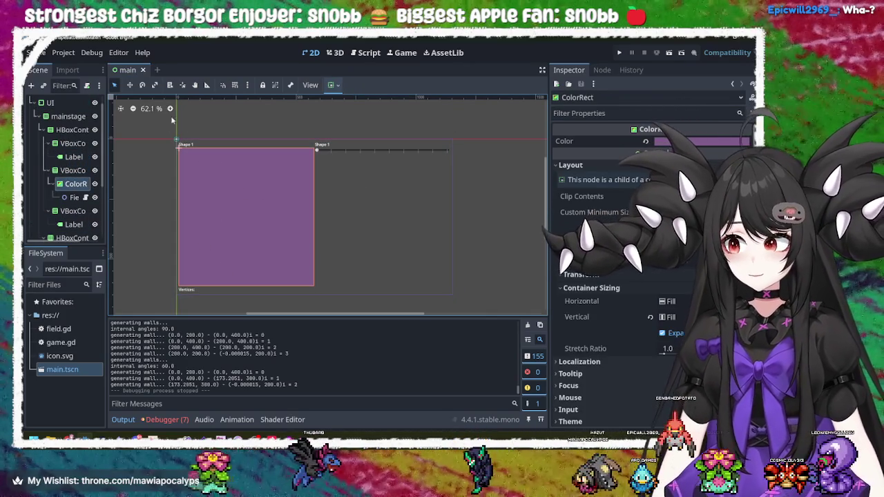
{"action": "left_click", "coordinate": [188, 144]}
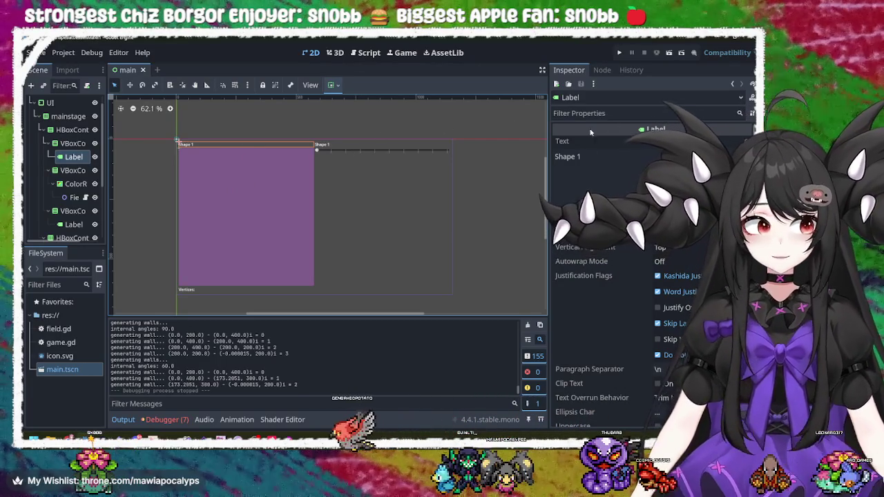
{"action": "left_click", "coordinate": [600, 160]}
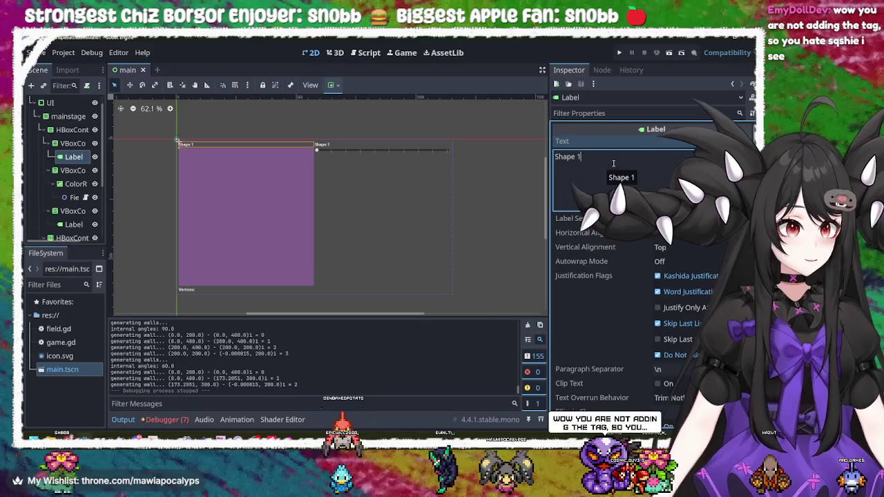
{"action": "scroll", "coordinate": [621, 317], "scroll_direction": "down", "scroll_amount": 4}
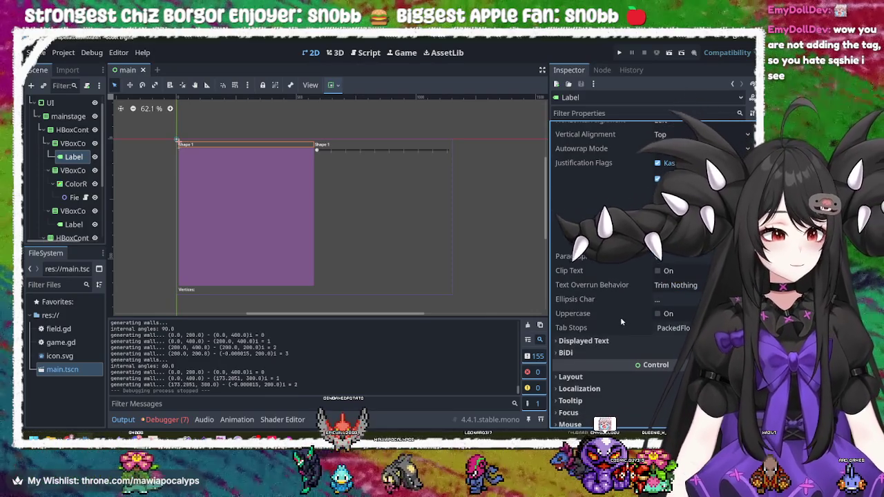
{"action": "scroll", "coordinate": [621, 318], "scroll_direction": "up", "scroll_amount": 4}
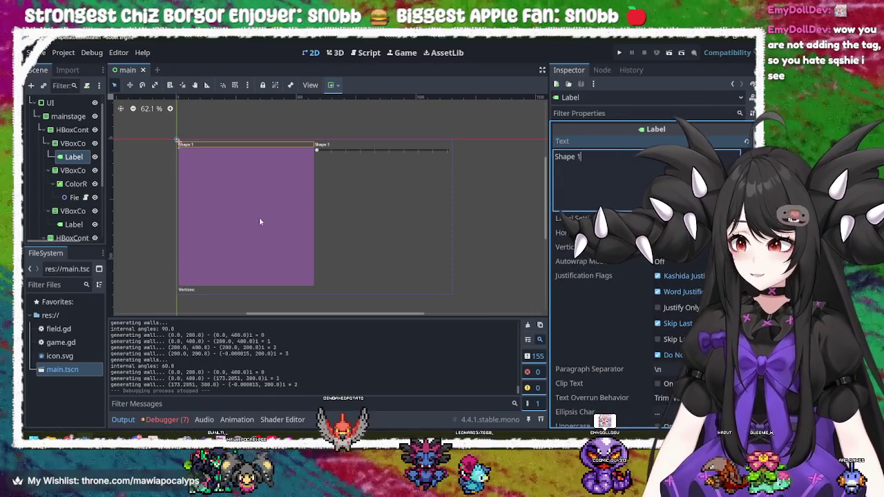
{"action": "left_click", "coordinate": [251, 195]}
- Change the top label's text from 'Shape 1' to 'Shape Name'
{"action": "left_click", "coordinate": [317, 146]}
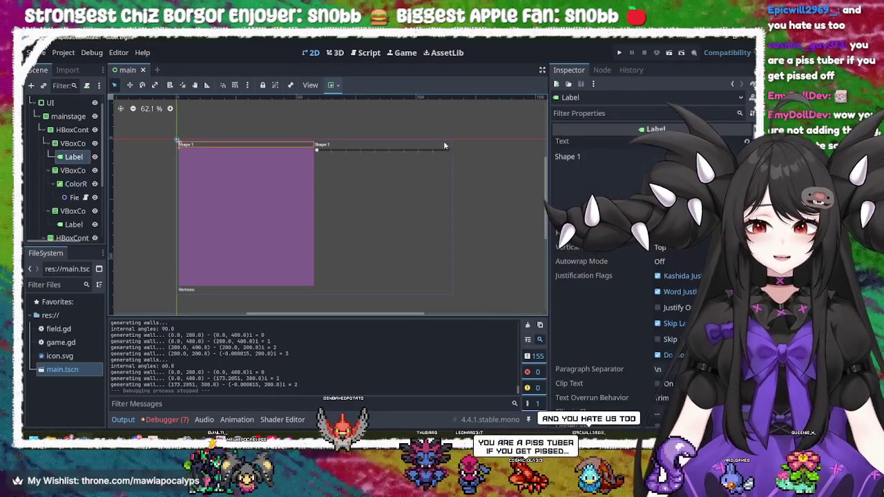
{"action": "left_click", "coordinate": [604, 156]}
{"action": "key", "text": "BackSpace"}
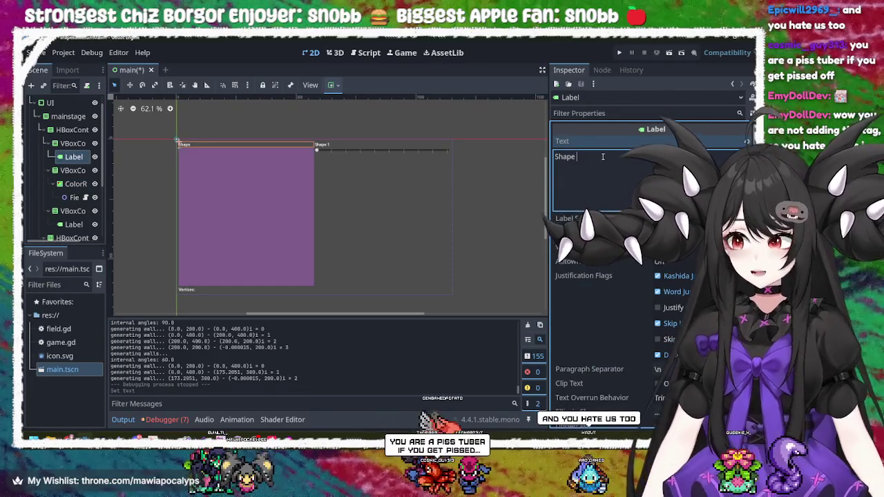
{"action": "type", "text": "Name"}
{"action": "key", "text": "Return"}
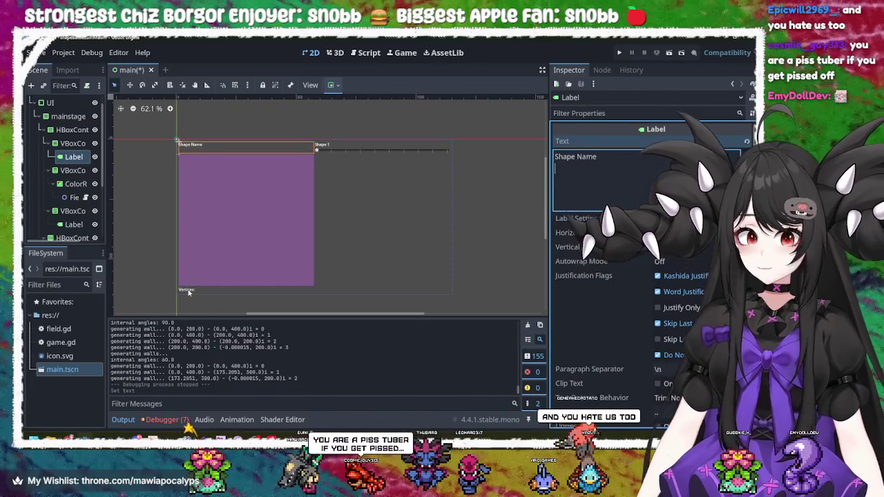
- Replace the 'Vertices:' label text with 'Stats', then select the purple colour rectangle
{"action": "left_click", "coordinate": [187, 289]}
{"action": "left_click", "coordinate": [651, 164]}
{"action": "key", "text": "BackSpace"}
{"action": "key", "text": "BackSpace"}
{"action": "key", "text": "BackSpace"}
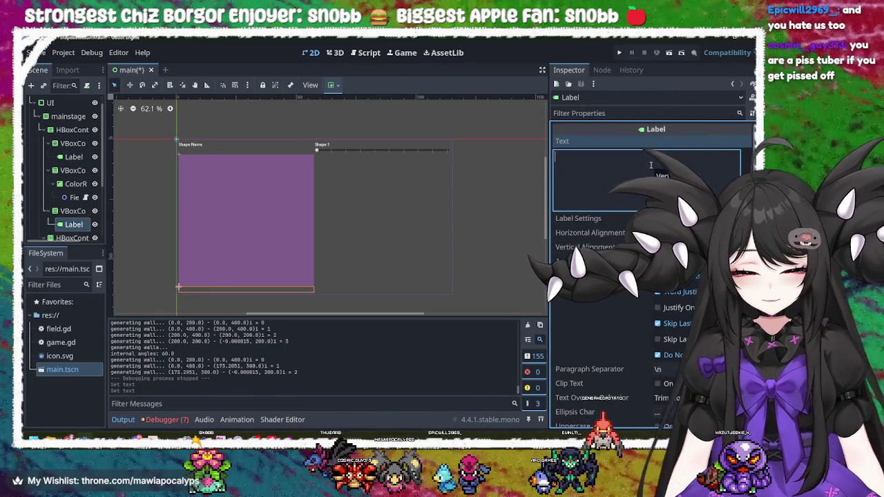
{"action": "type", "text": "Shape Sta"}
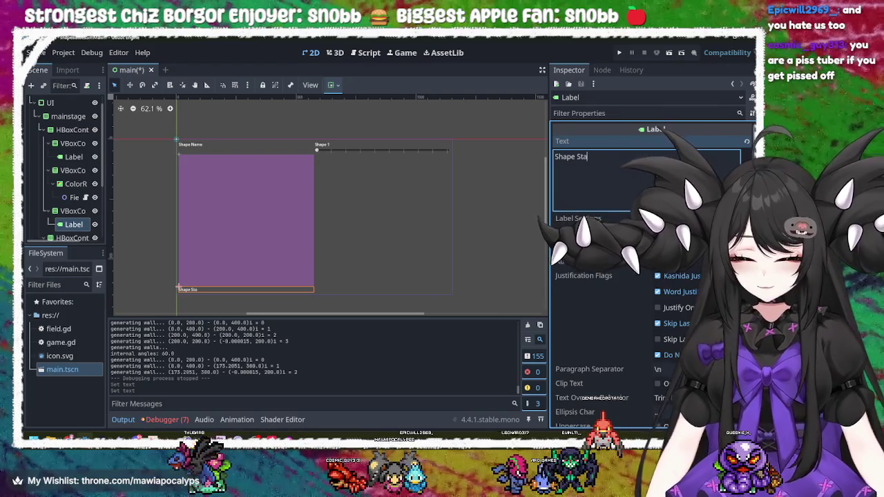
{"action": "type", "text": "ts"}
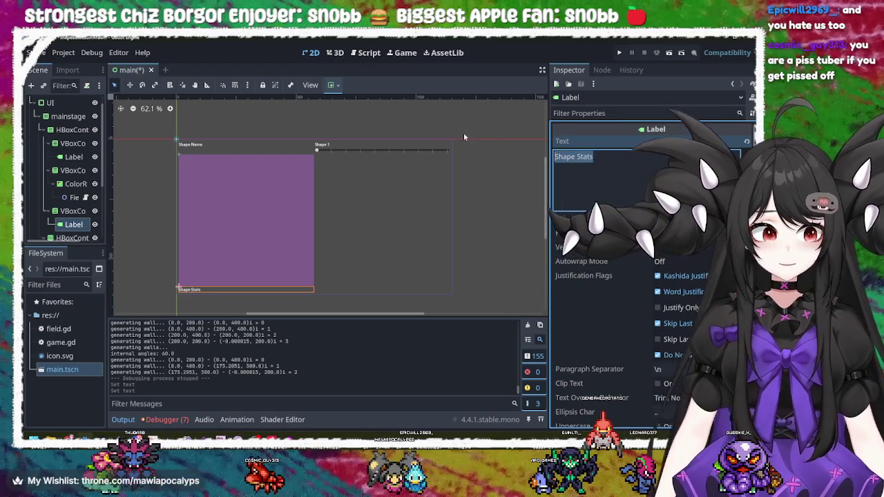
{"action": "type", "text": "Stats"}
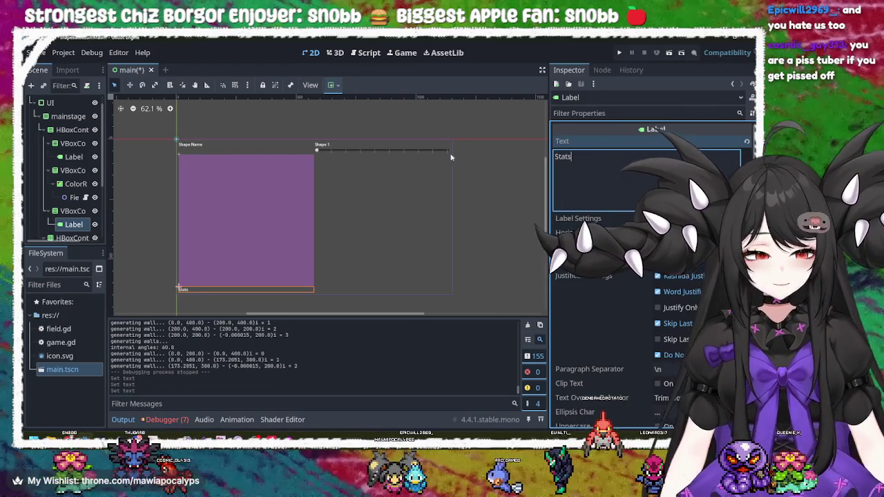
{"action": "left_click", "coordinate": [452, 137]}
{"action": "left_click", "coordinate": [275, 245]}
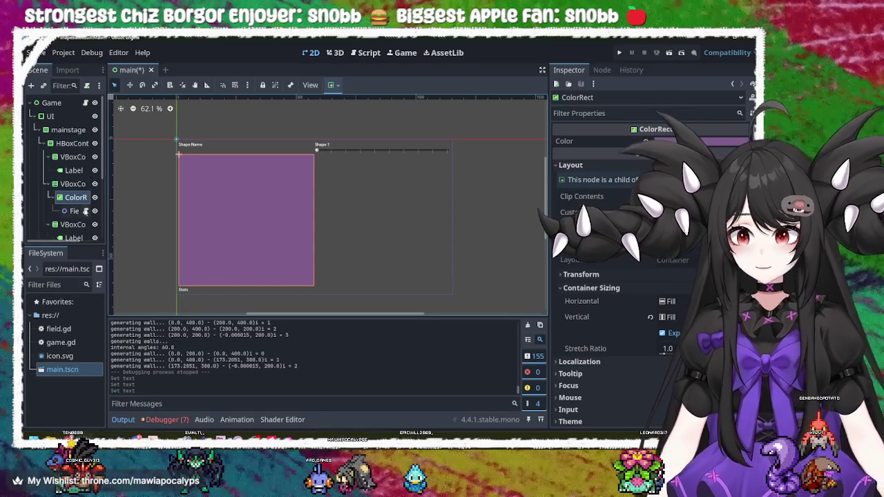
- Open field.gd and review the setVertices function and the add_child(curr_wall) line
{"action": "left_click", "coordinate": [86, 197]}
{"action": "left_click", "coordinate": [337, 194]}
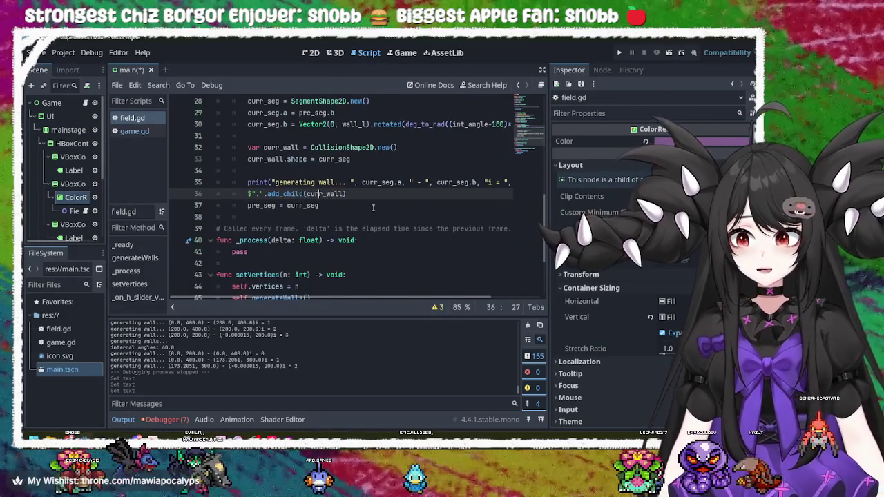
{"action": "scroll", "coordinate": [373, 207], "scroll_direction": "up", "scroll_amount": 9}
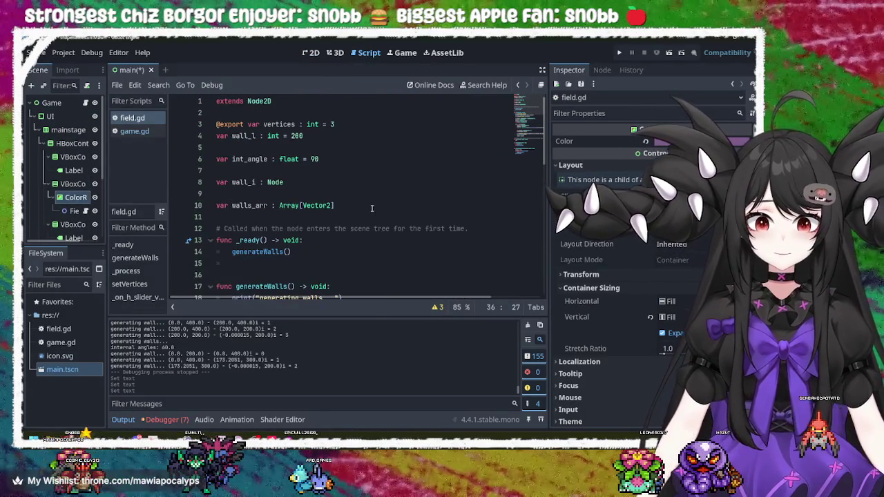
{"action": "scroll", "coordinate": [372, 208], "scroll_direction": "down", "scroll_amount": 12}
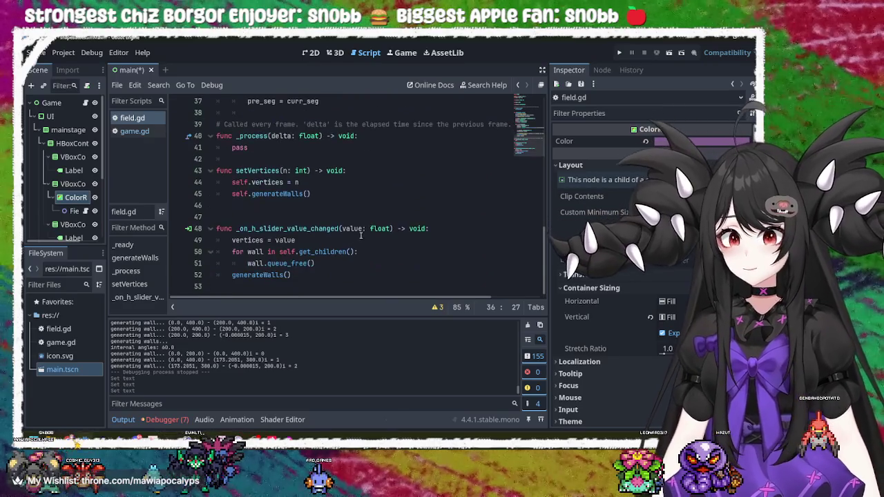
{"action": "left_click", "coordinate": [359, 242]}
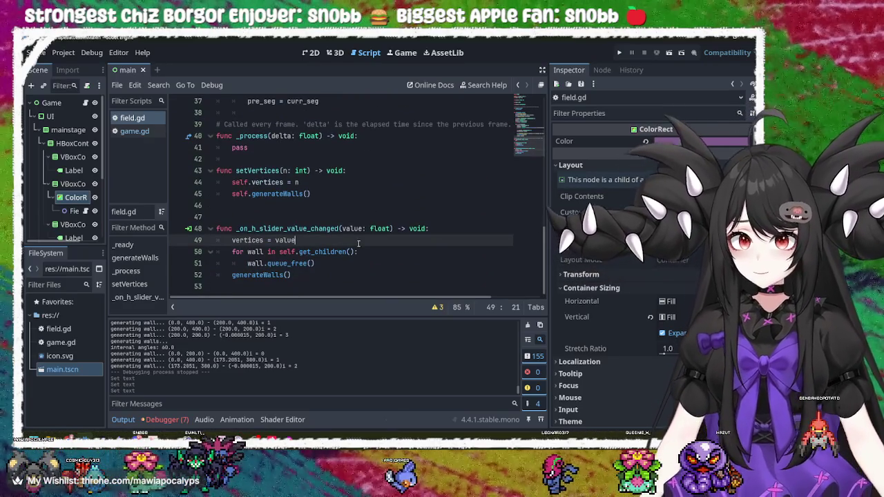
{"action": "left_click", "coordinate": [365, 209]}
{"action": "left_click", "coordinate": [333, 195]}
{"action": "scroll", "coordinate": [333, 194], "scroll_direction": "up", "scroll_amount": 4}
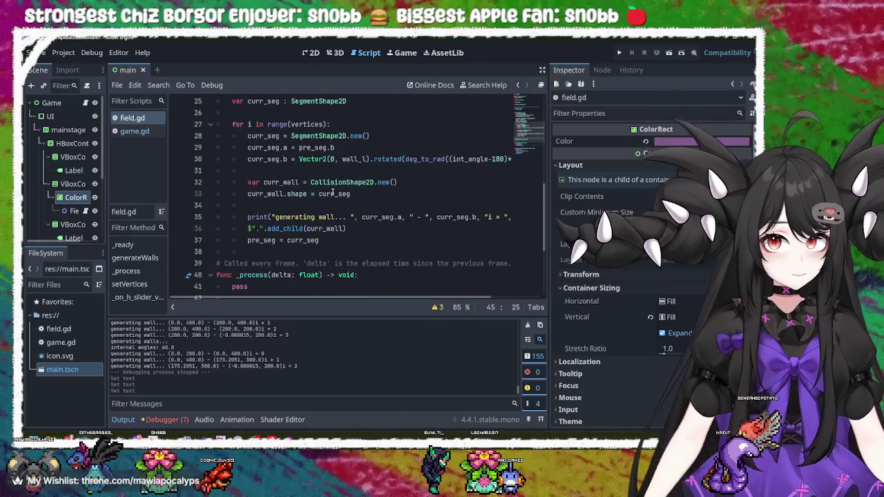
{"action": "left_click", "coordinate": [318, 228]}
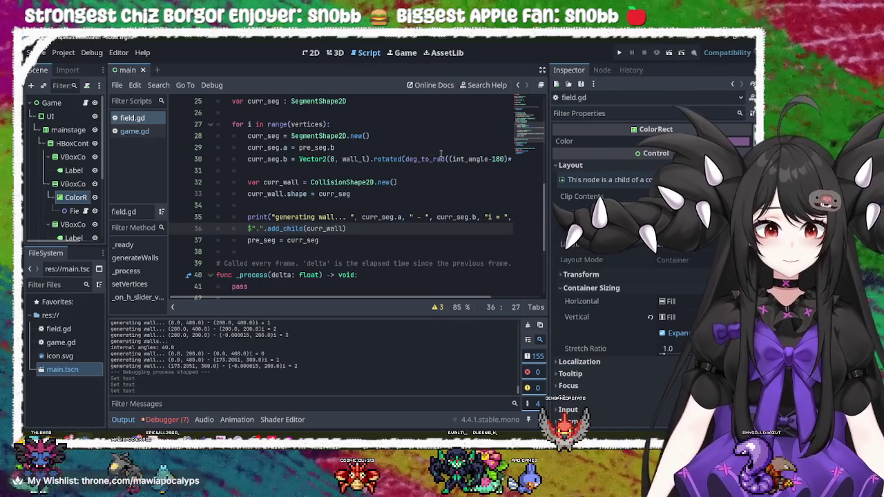
- Check wall_l on line 30, then view the Field and ColorRect nodes' properties
{"action": "left_click", "coordinate": [342, 160]}
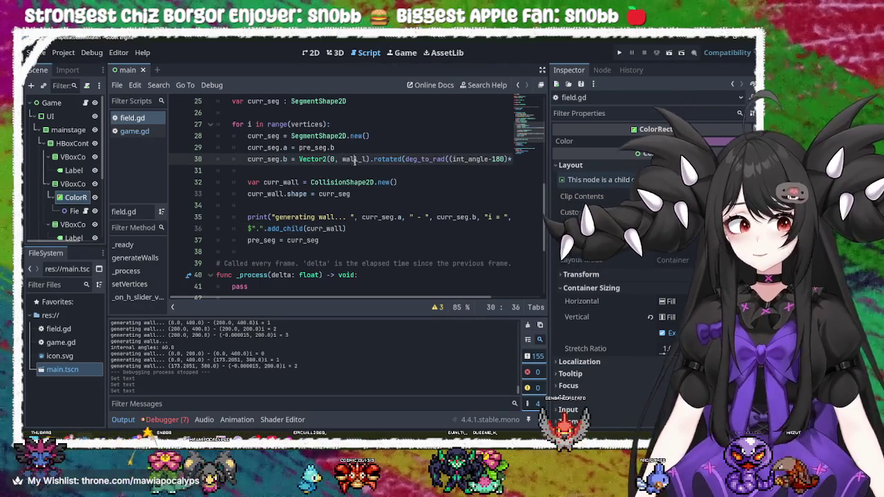
{"action": "scroll", "coordinate": [355, 161], "scroll_direction": "up", "scroll_amount": 7}
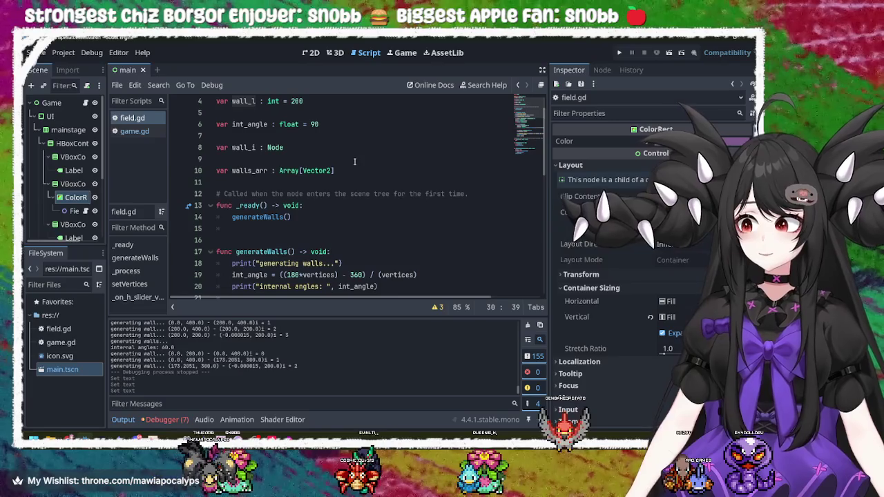
{"action": "scroll", "coordinate": [354, 162], "scroll_direction": "down", "scroll_amount": 4}
{"action": "scroll", "coordinate": [354, 162], "scroll_direction": "down", "scroll_amount": 1}
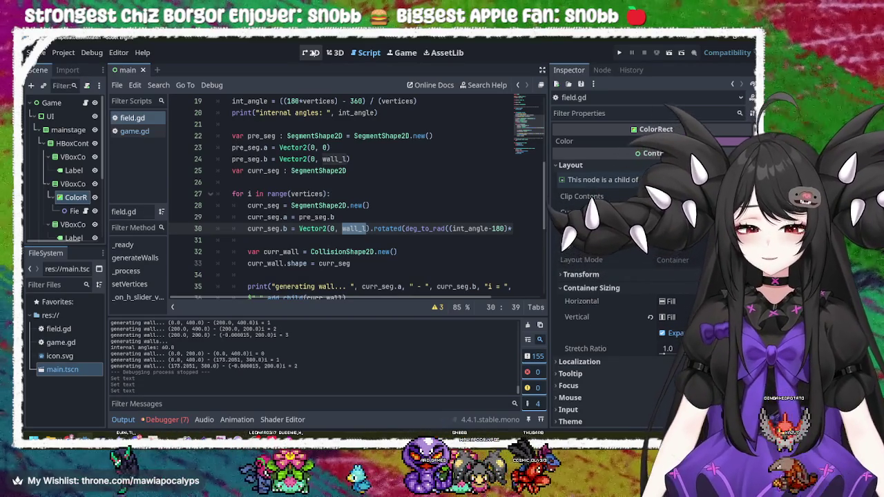
{"action": "left_click", "coordinate": [73, 211]}
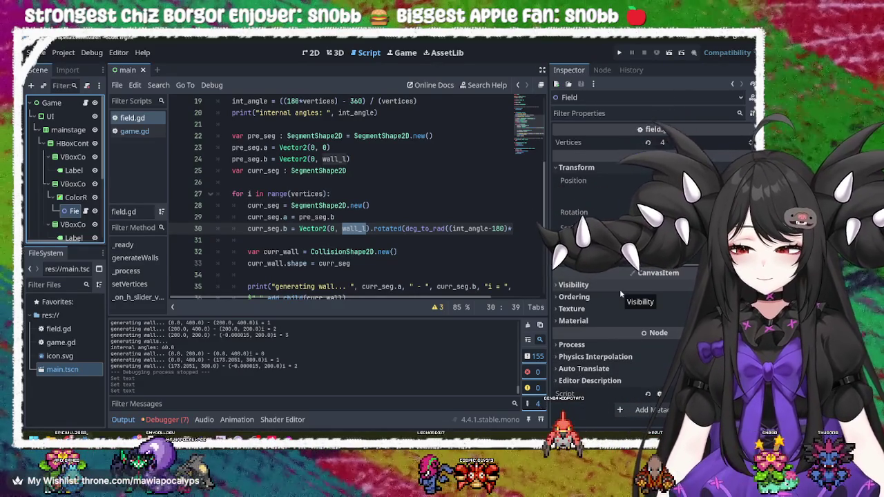
{"action": "left_click", "coordinate": [73, 198]}
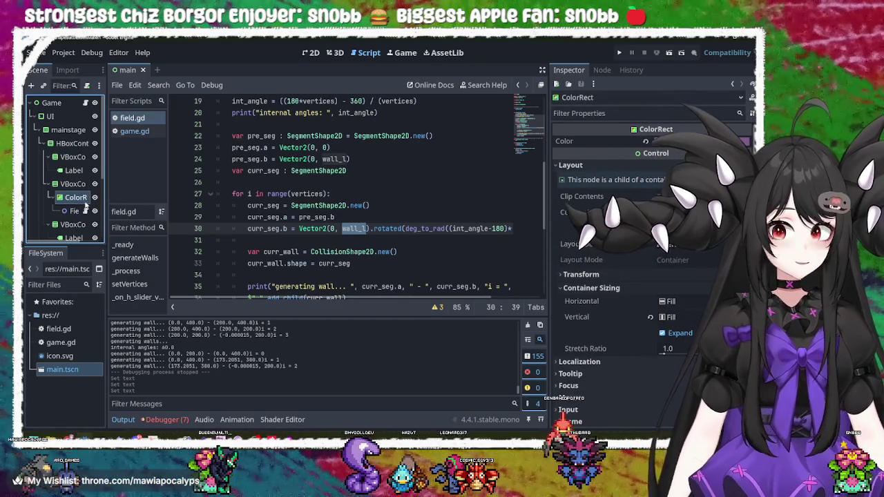
- Inspect the HSlider node, reselect ColorRect, and list ColorRect's signals
{"action": "right_click", "coordinate": [69, 199]}
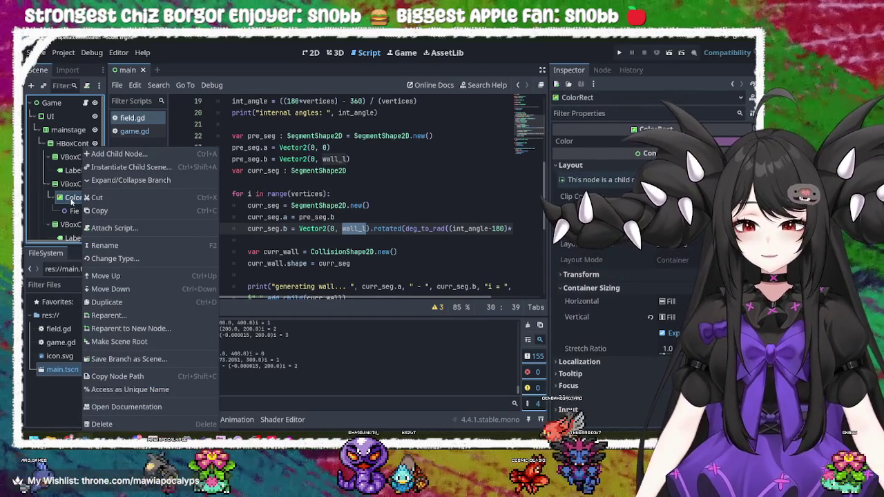
{"action": "scroll", "coordinate": [72, 201], "scroll_direction": "down", "scroll_amount": 3}
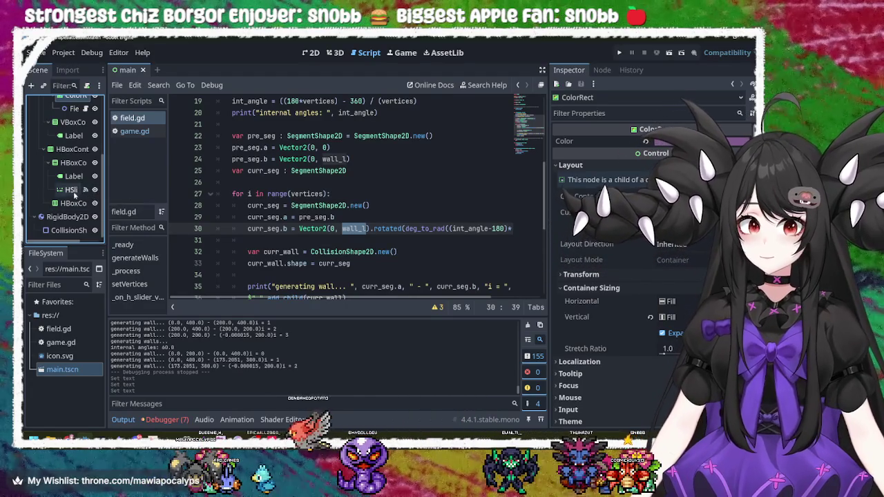
{"action": "left_click", "coordinate": [72, 190]}
{"action": "scroll", "coordinate": [76, 193], "scroll_direction": "up", "scroll_amount": 2}
{"action": "left_click", "coordinate": [75, 165]}
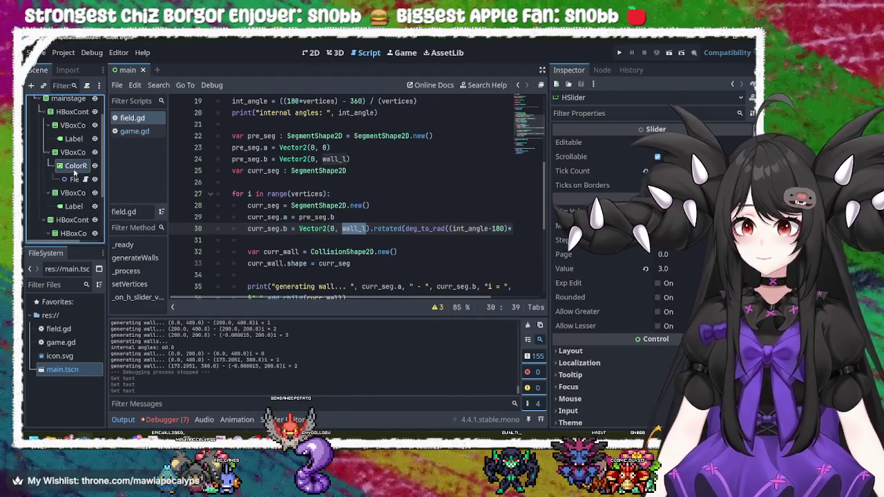
{"action": "left_click", "coordinate": [601, 70]}
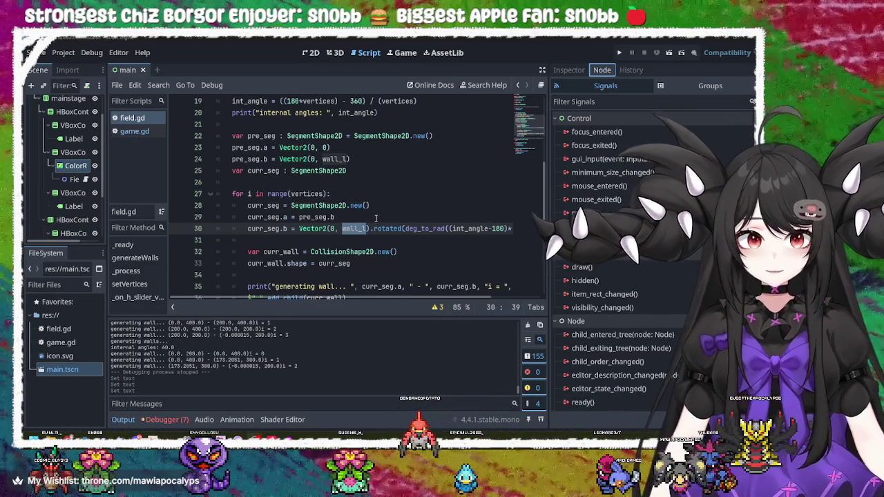
- Review field.gd's wall_l declaration and _process body, then run the project
{"action": "scroll", "coordinate": [375, 216], "scroll_direction": "up", "scroll_amount": 6}
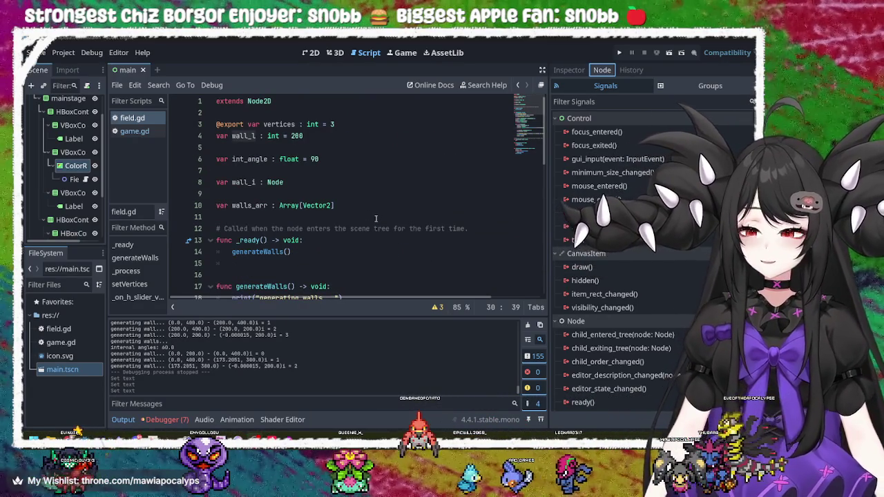
{"action": "left_click", "coordinate": [245, 183]}
{"action": "key", "text": "Up"}
{"action": "key", "text": "Up"}
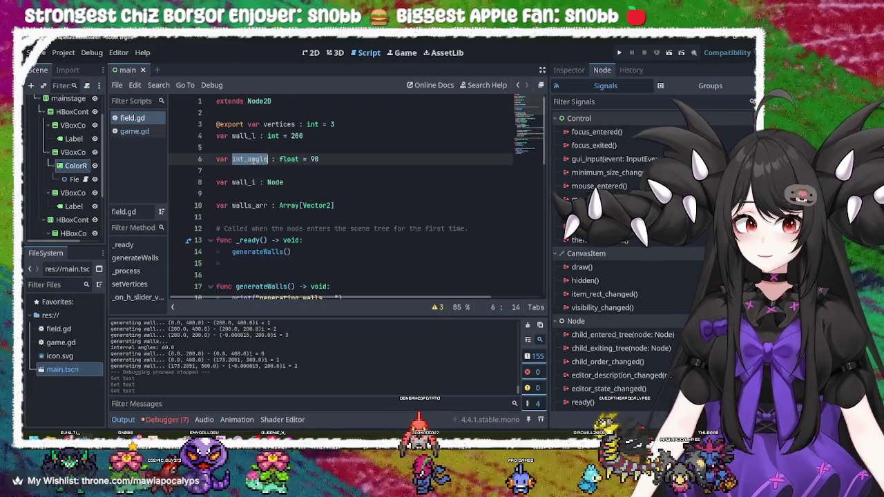
{"action": "key", "text": "Up"}
{"action": "key", "text": "Up"}
{"action": "double_click", "coordinate": [243, 136]}
{"action": "scroll", "coordinate": [406, 203], "scroll_direction": "down", "scroll_amount": 3}
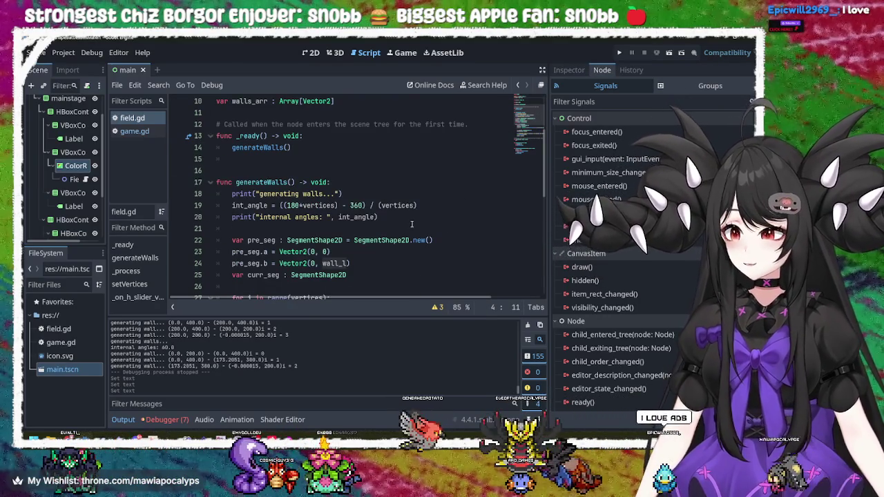
{"action": "scroll", "coordinate": [412, 224], "scroll_direction": "down", "scroll_amount": 2}
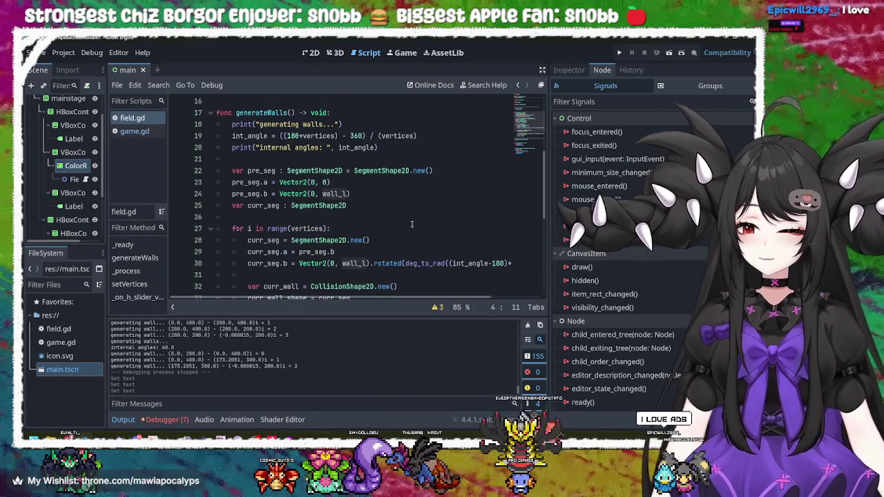
{"action": "scroll", "coordinate": [412, 224], "scroll_direction": "down", "scroll_amount": 5}
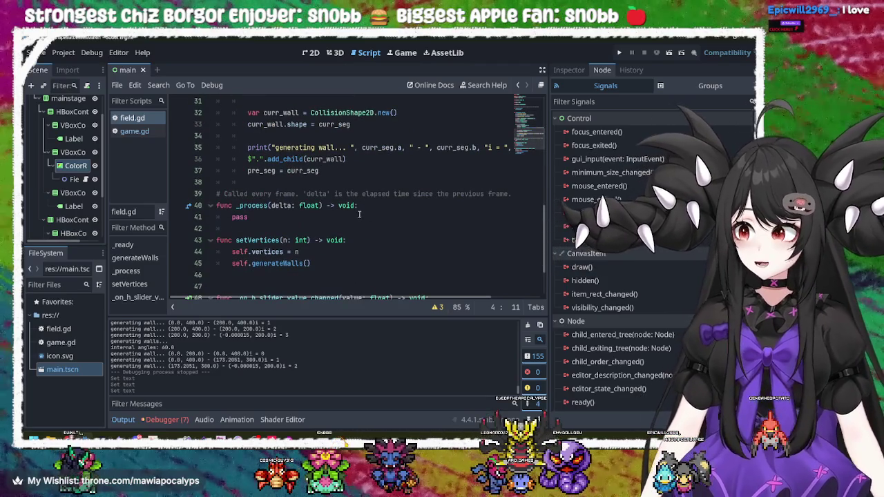
{"action": "left_click", "coordinate": [358, 216]}
{"action": "scroll", "coordinate": [358, 217], "scroll_direction": "up", "scroll_amount": 4}
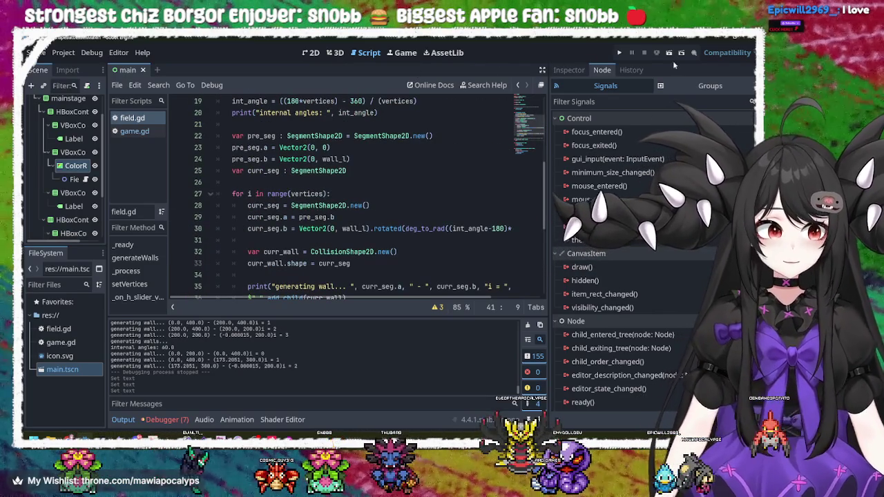
{"action": "left_click", "coordinate": [621, 53]}
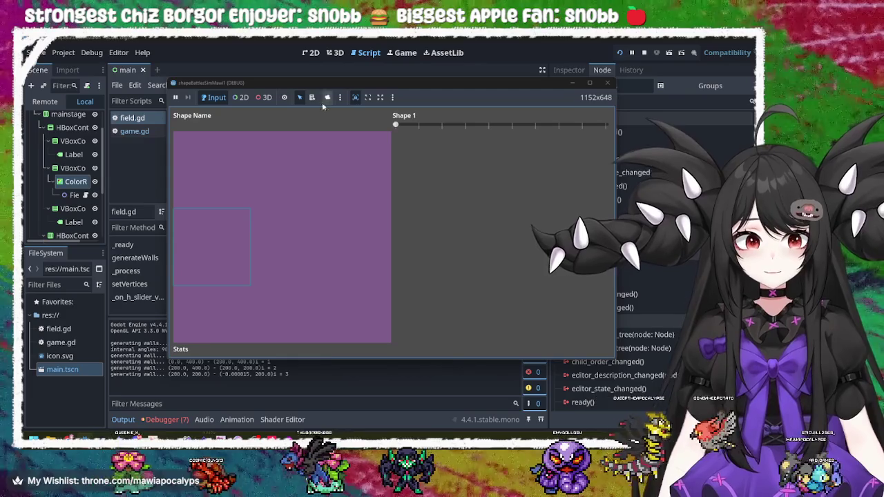
- Slide Shape 1 through hexagon, square and back to triangle, then stop the game
{"action": "mouse_move", "coordinate": [396, 124]}
{"action": "left_mouse_down"}
{"action": "mouse_move", "coordinate": [615, 127]}
{"action": "mouse_move", "coordinate": [395, 125]}
{"action": "left_mouse_up"}
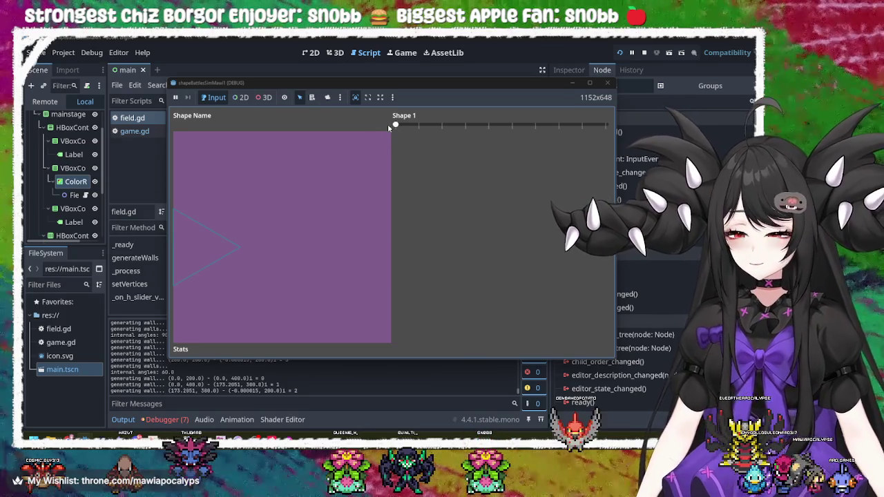
{"action": "mouse_move", "coordinate": [391, 124]}
{"action": "left_mouse_down"}
{"action": "mouse_move", "coordinate": [605, 125]}
{"action": "mouse_move", "coordinate": [317, 128]}
{"action": "mouse_move", "coordinate": [425, 125]}
{"action": "left_mouse_up"}
{"action": "left_click_drag", "start_coordinate": [493, 160], "coordinate": [378, 166]}
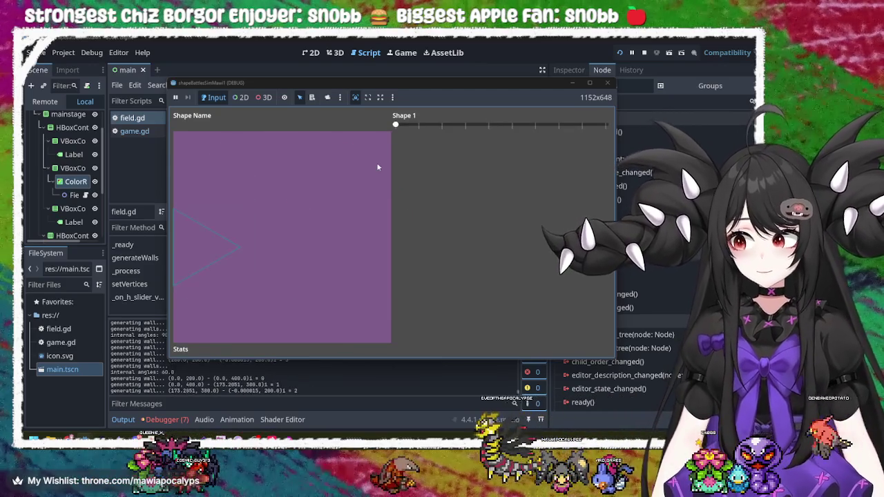
{"action": "left_click", "coordinate": [607, 82]}
{"action": "left_click", "coordinate": [329, 194]}
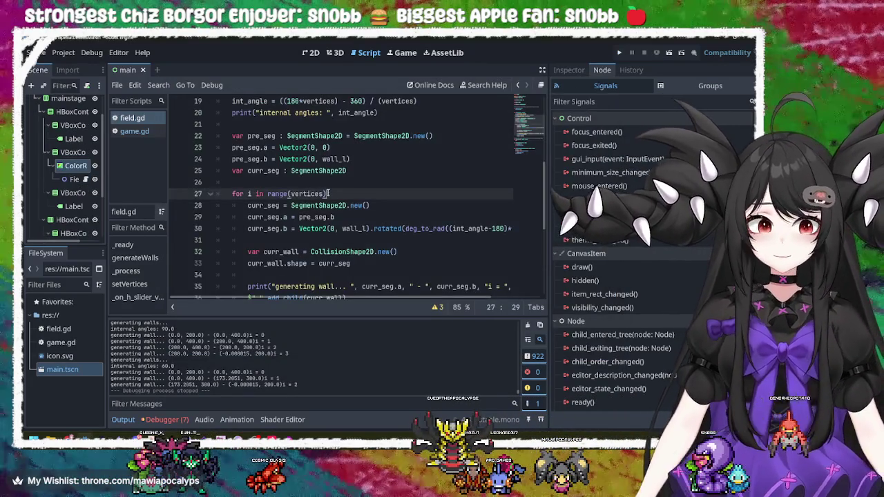
{"action": "type", "text": ":"}
{"action": "left_click", "coordinate": [367, 206]}
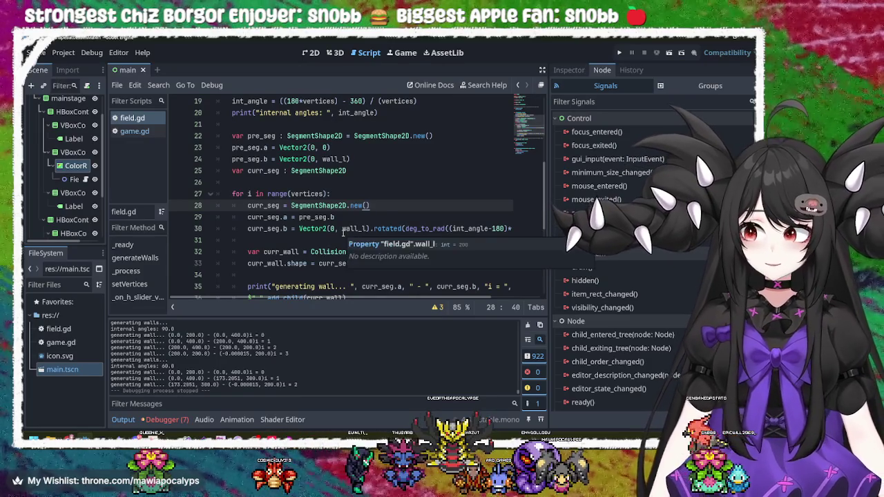
{"action": "left_click", "coordinate": [263, 195]}
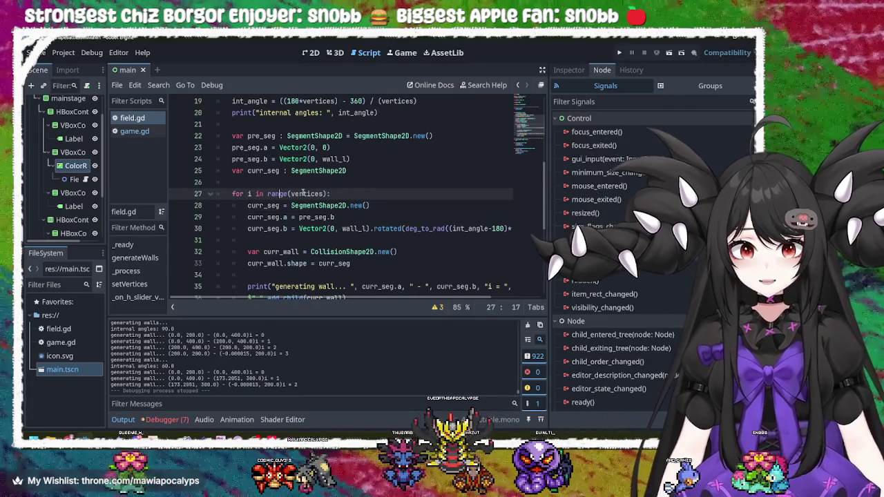
{"action": "key", "text": "End"}
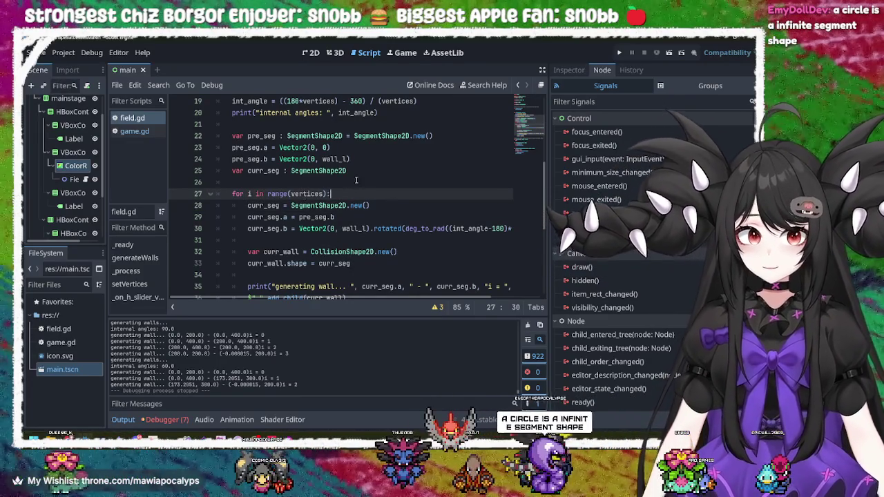
{"action": "left_click", "coordinate": [380, 170]}
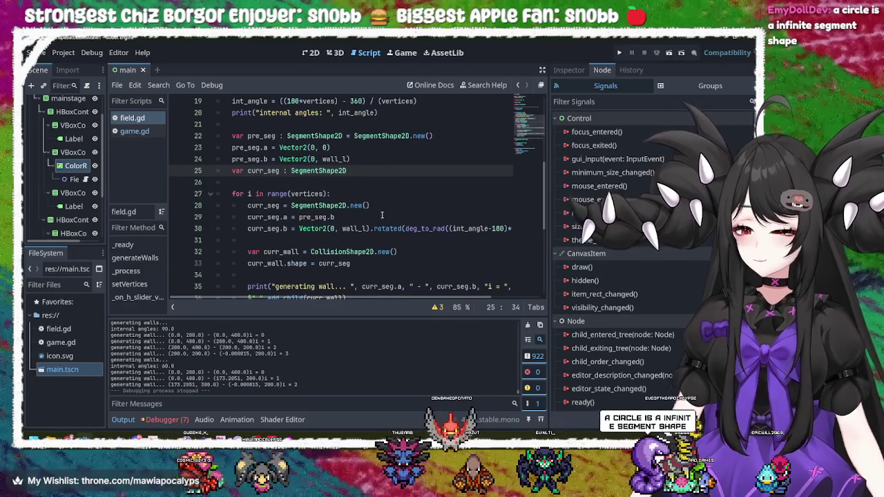
{"action": "scroll", "coordinate": [382, 216], "scroll_direction": "down", "scroll_amount": 6}
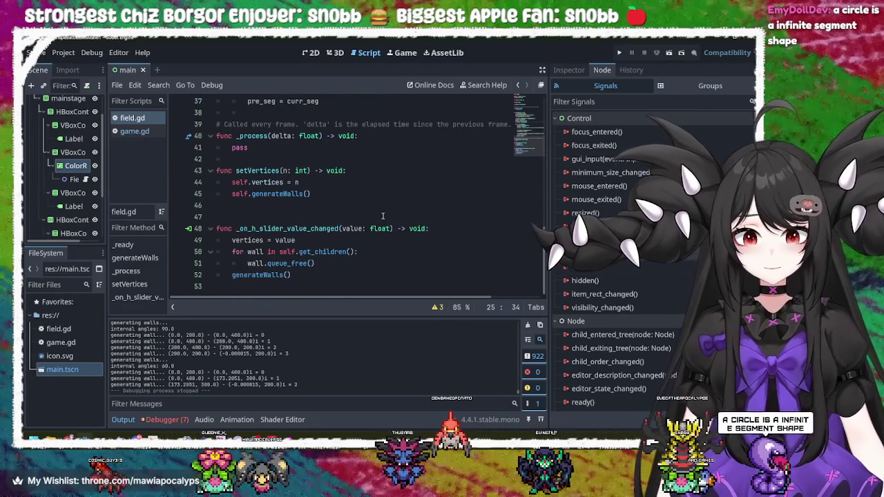
{"action": "left_click", "coordinate": [374, 197]}
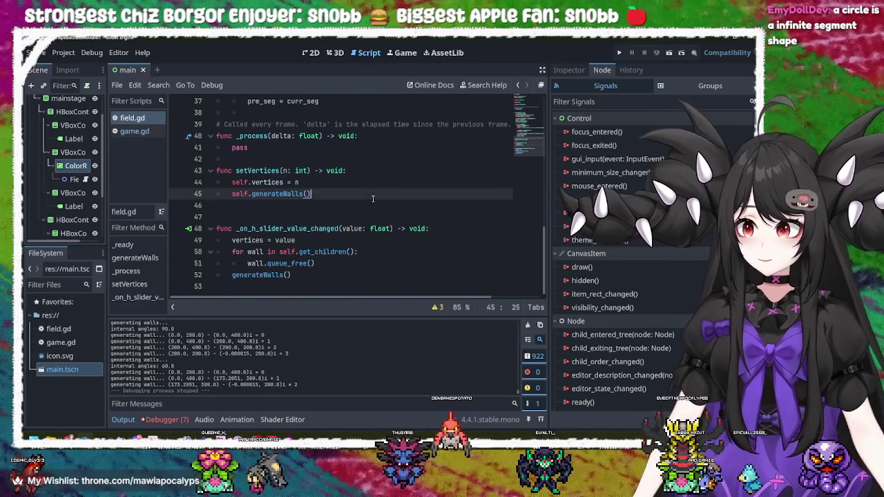
{"action": "key", "text": "Return"}
{"action": "key", "text": "Return"}
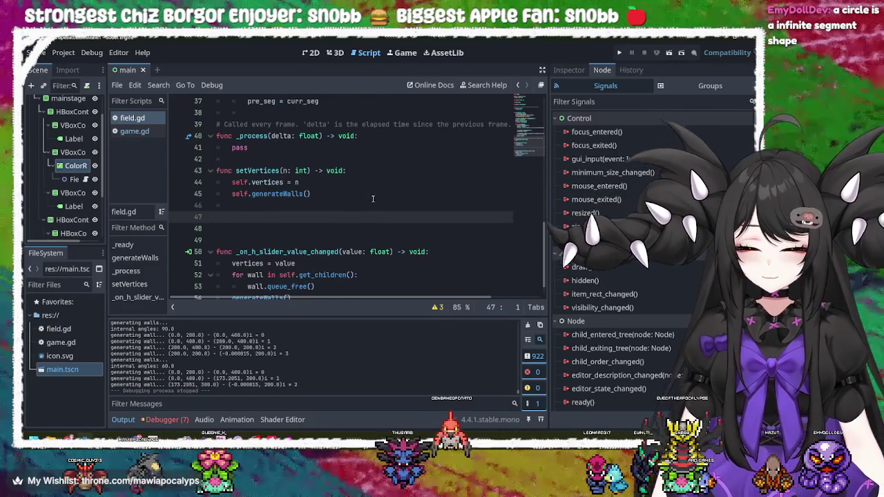
{"action": "type", "text": "func"}
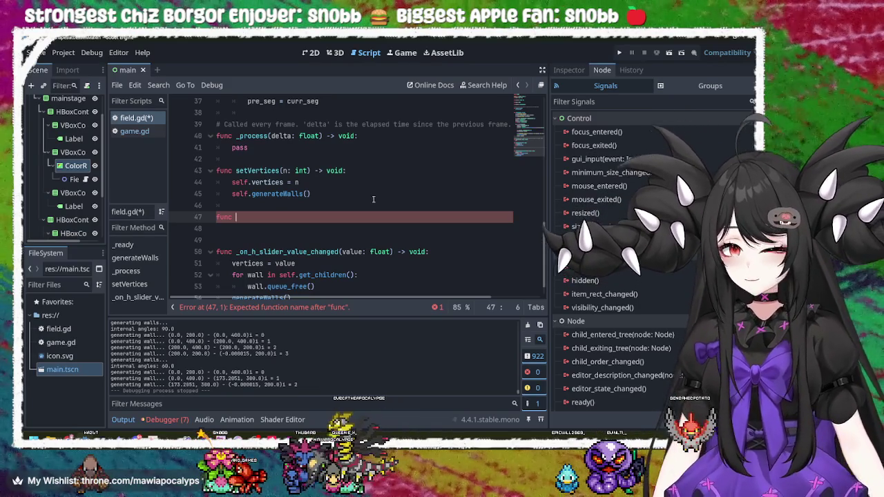
{"action": "key", "text": "BackSpace"}
{"action": "key", "text": "BackSpace"}
{"action": "key", "text": "BackSpace"}
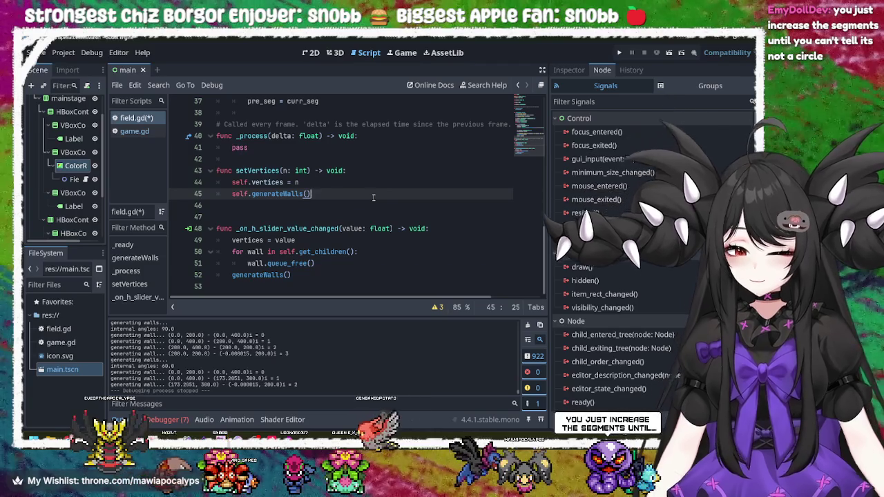
{"action": "key", "text": "ctrl+s"}
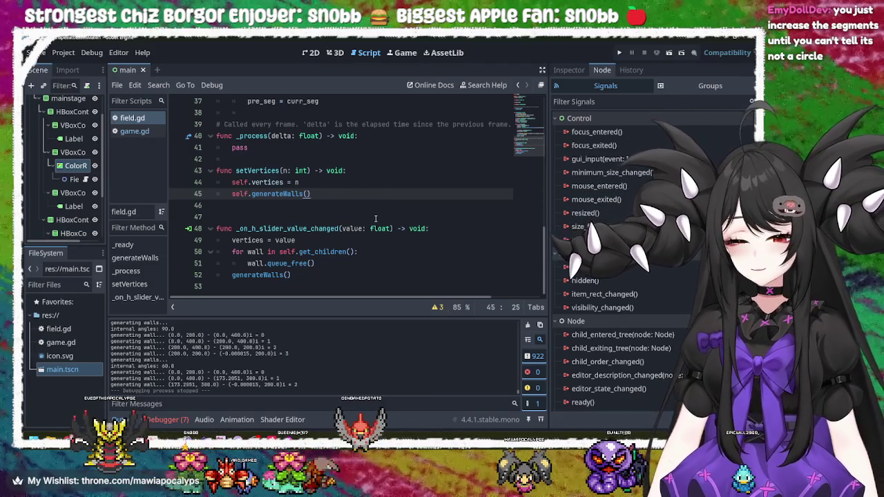
{"action": "scroll", "coordinate": [376, 219], "scroll_direction": "up", "scroll_amount": 12}
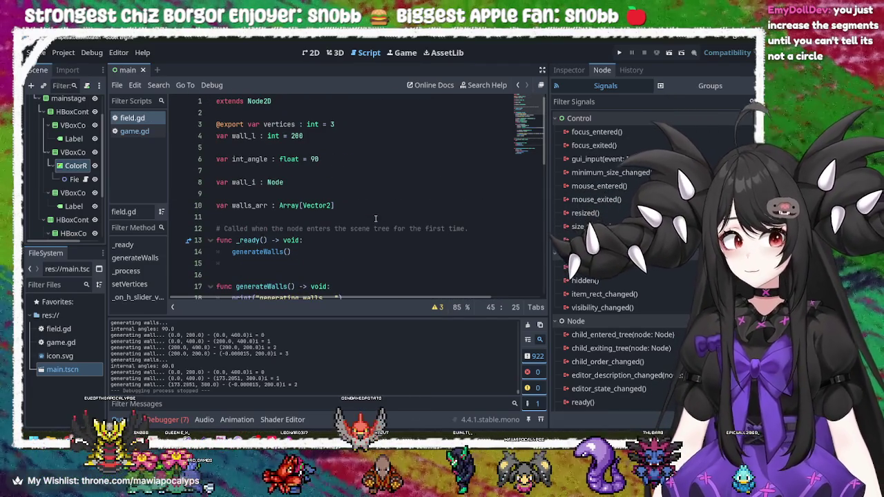
{"action": "left_click", "coordinate": [347, 196]}
{"action": "left_click", "coordinate": [348, 183]}
{"action": "left_click", "coordinate": [368, 158]}
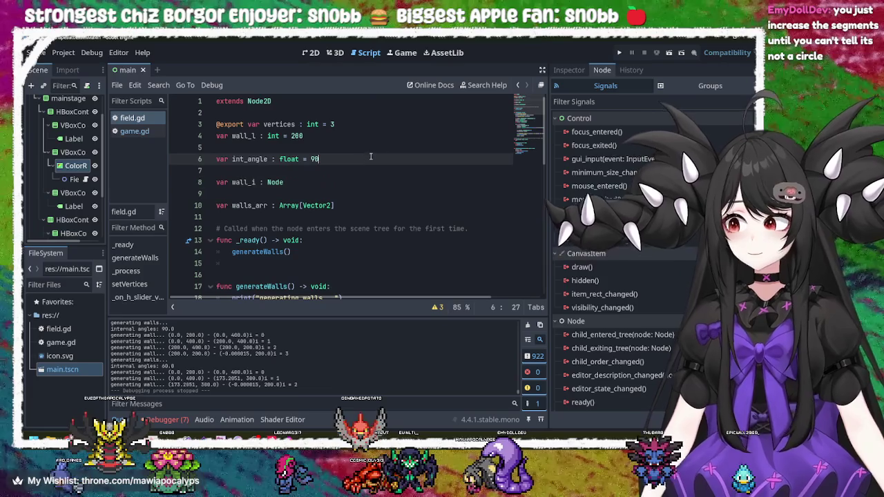
{"action": "left_click", "coordinate": [386, 133]}
{"action": "left_click", "coordinate": [392, 124]}
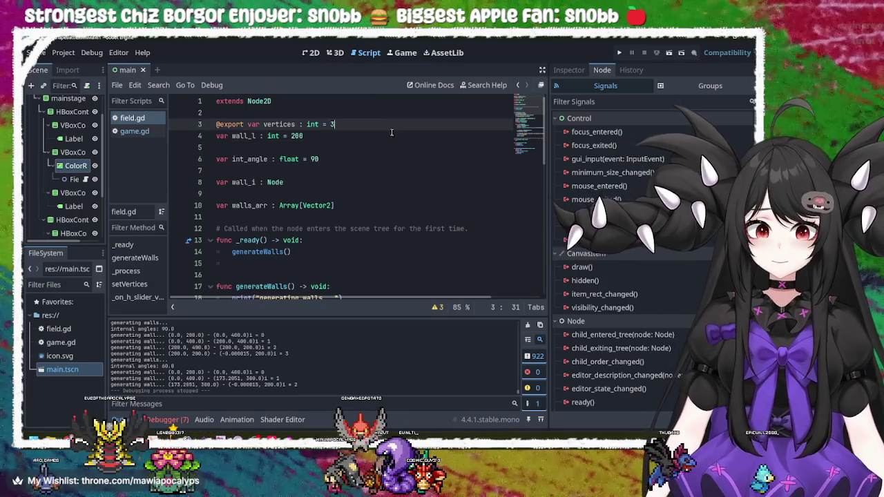
{"action": "left_click", "coordinate": [388, 161]}
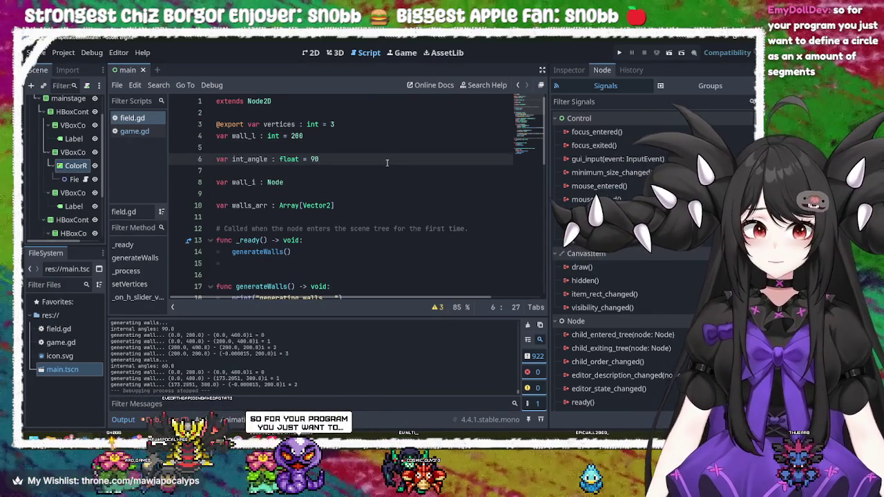
{"action": "scroll", "coordinate": [386, 163], "scroll_direction": "down", "scroll_amount": 5}
{"action": "scroll", "coordinate": [373, 173], "scroll_direction": "up", "scroll_amount": 2}
{"action": "left_click", "coordinate": [351, 185]}
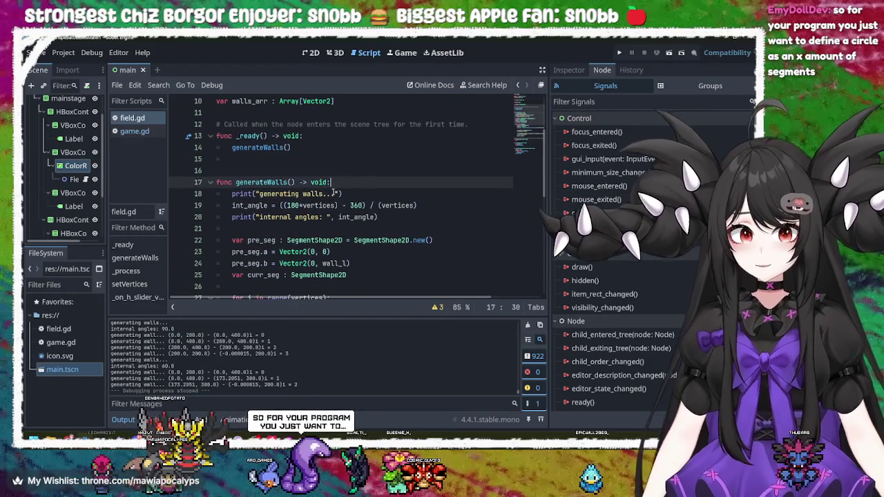
{"action": "left_click", "coordinate": [276, 184]}
{"action": "scroll", "coordinate": [304, 207], "scroll_direction": "down", "scroll_amount": 5}
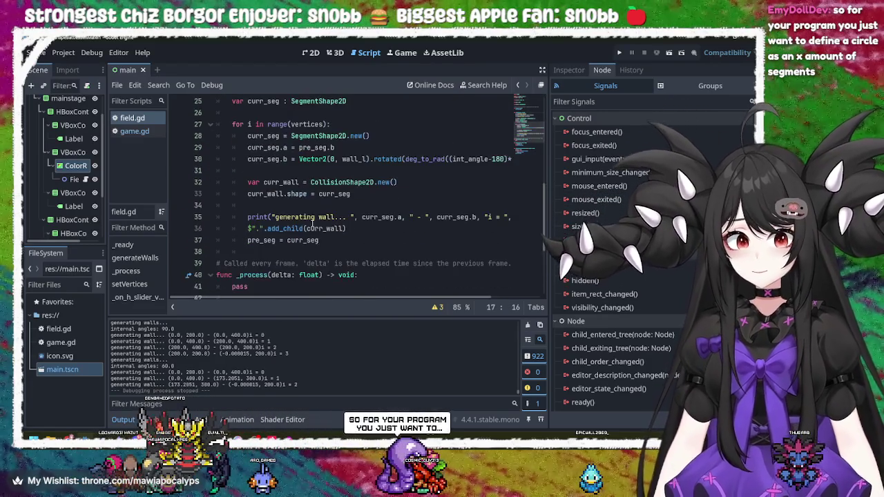
{"action": "scroll", "coordinate": [317, 221], "scroll_direction": "down", "scroll_amount": 4}
{"action": "left_click", "coordinate": [371, 206]}
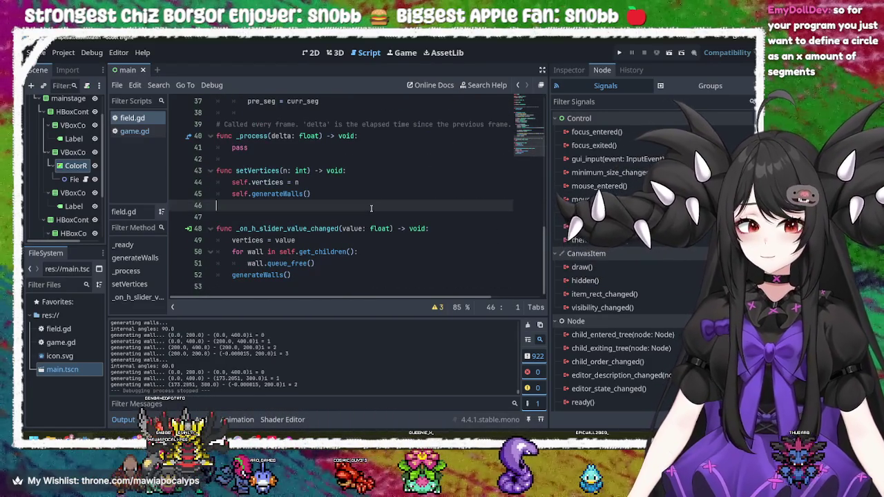
{"action": "key", "text": "Return"}
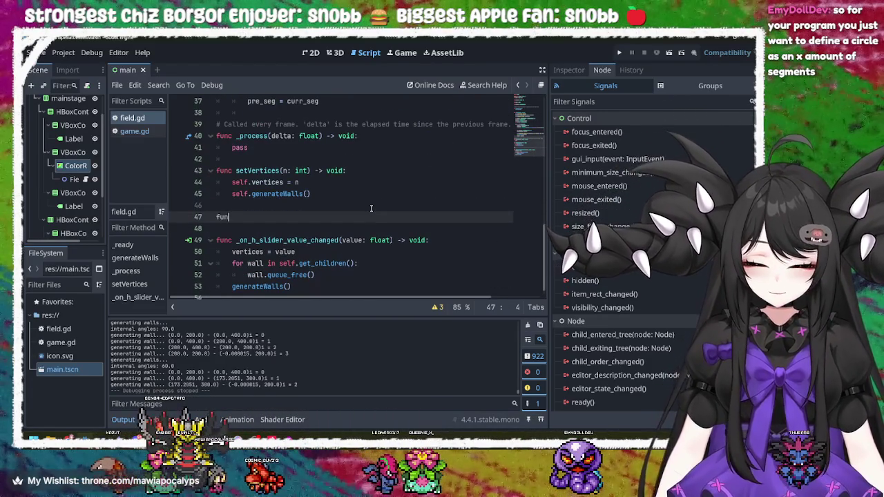
- Type the func generateCircle() -> void: header and begin its body with 'verti'
{"action": "type", "text": "nc"}
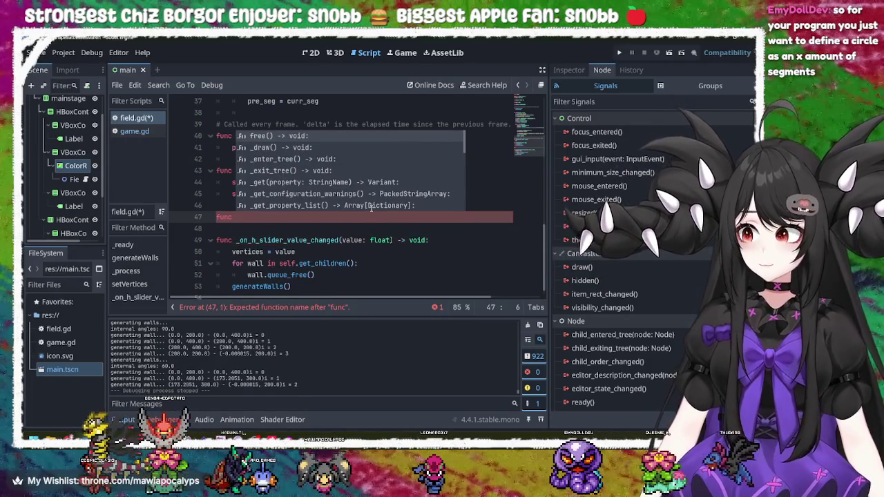
{"action": "type", "text": "gene"}
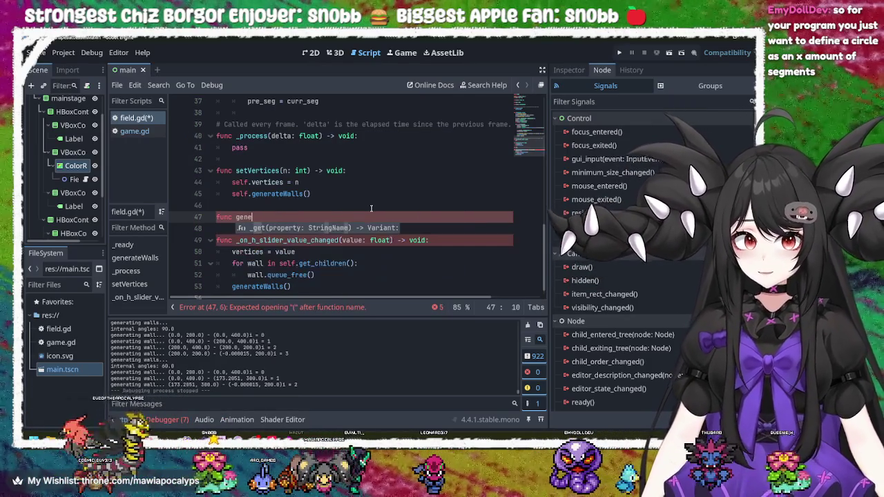
{"action": "type", "text": "rateCircle "}
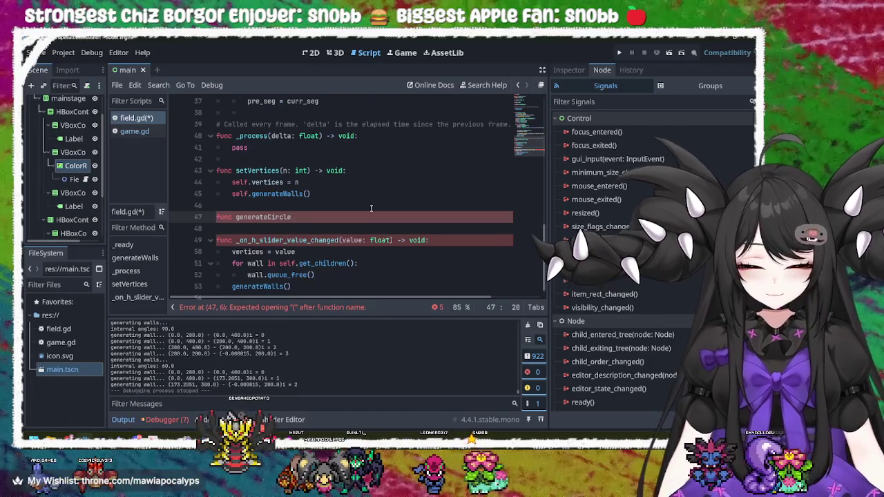
{"action": "type", "text": "() -"}
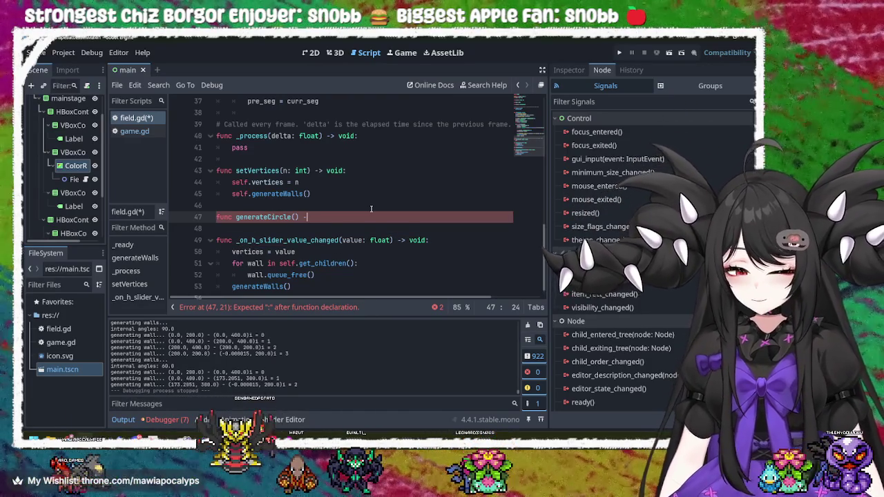
{"action": "type", "text": "> "}
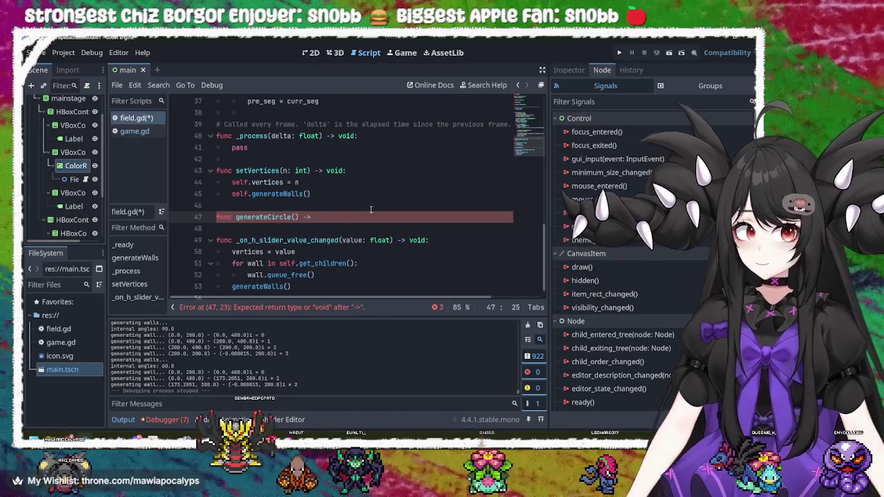
{"action": "type", "text": "void:"}
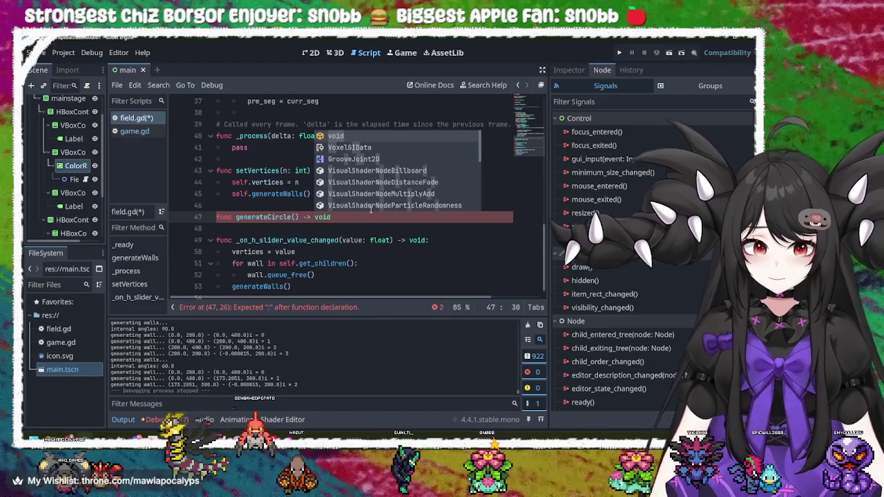
{"action": "key", "text": "Return"}
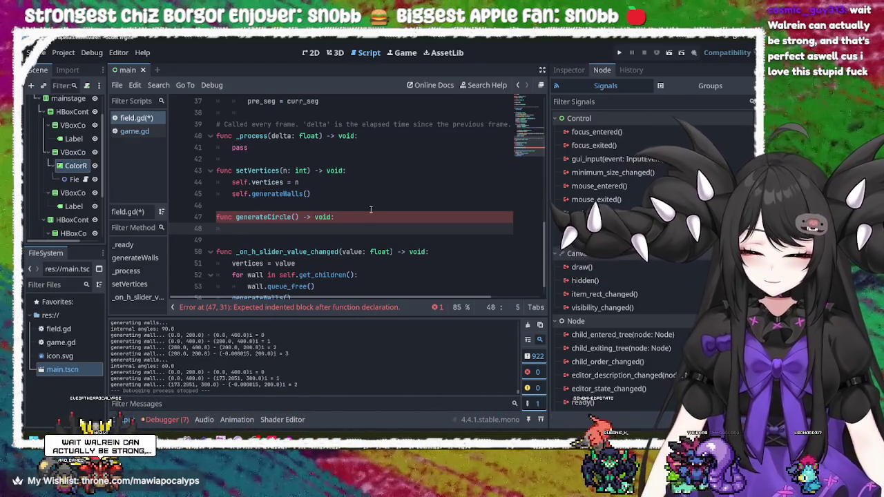
{"action": "type", "text": "vertices"}
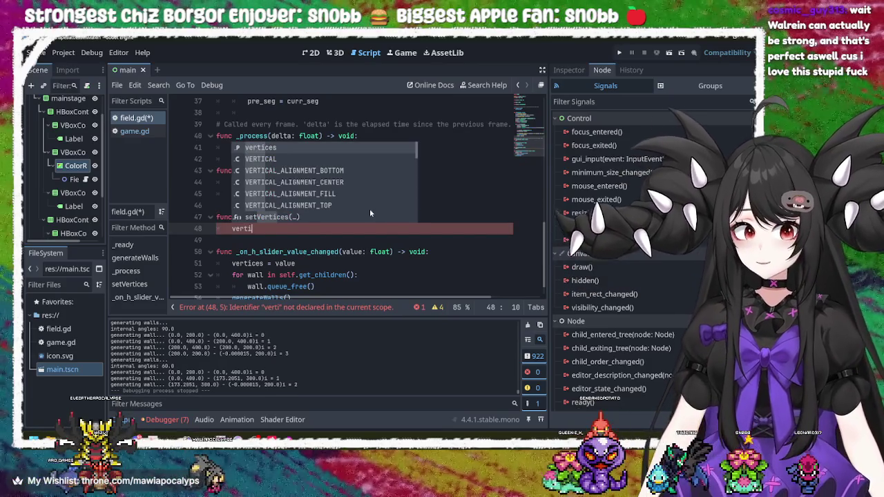
- Write setVertices(1000) in generateCircle's body, trying 0 and 100 before settling on 1000
{"action": "key", "text": "Return"}
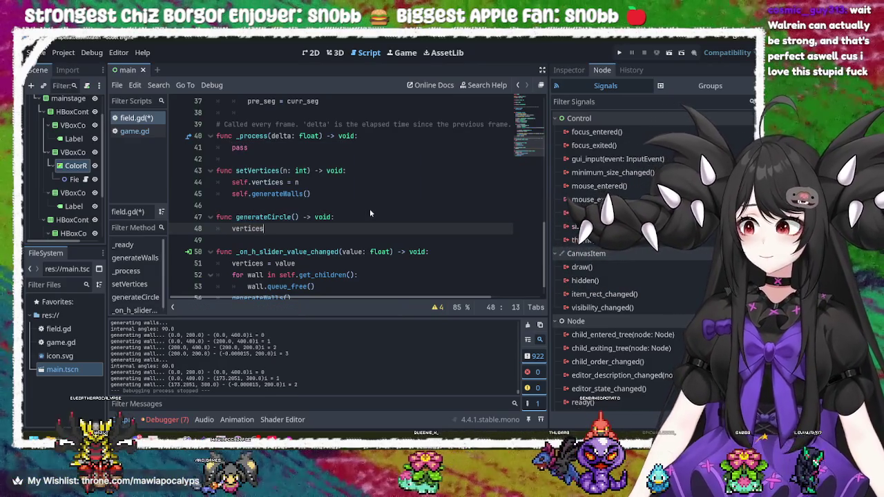
{"action": "key", "text": "BackSpace"}
{"action": "key", "text": "BackSpace"}
{"action": "key", "text": "BackSpace"}
{"action": "type", "text": "s"}
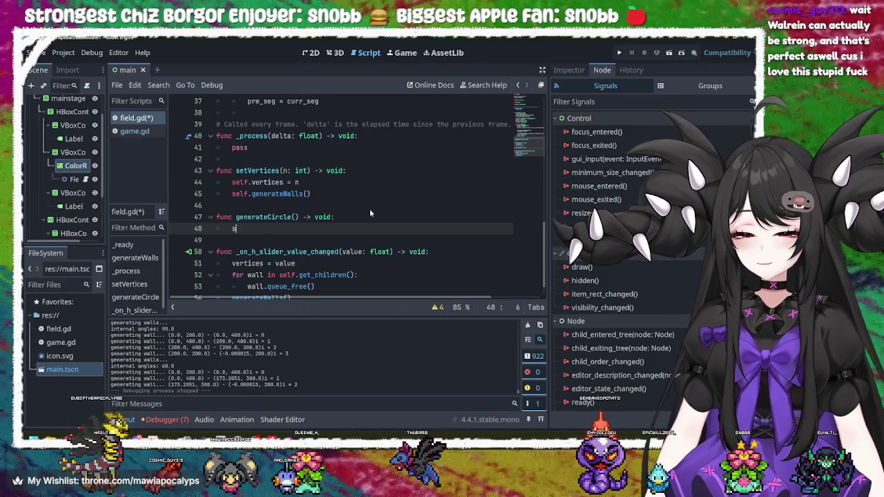
{"action": "type", "text": "et"}
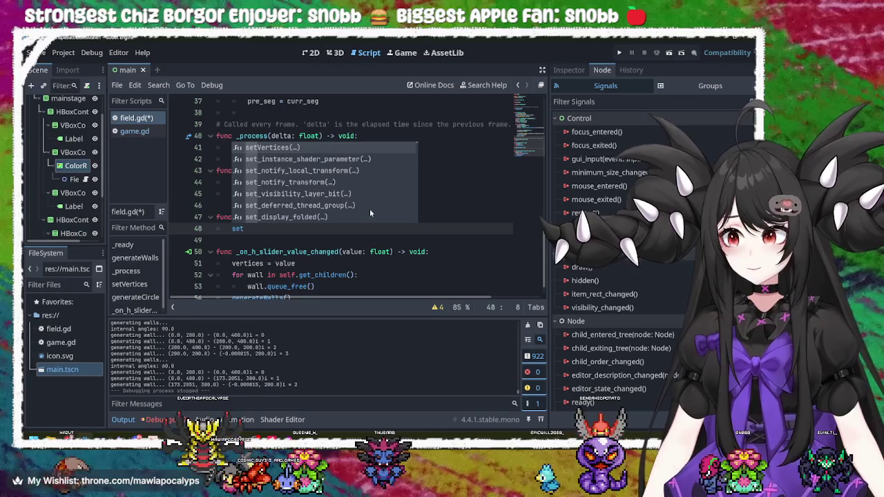
{"action": "key", "text": "Return"}
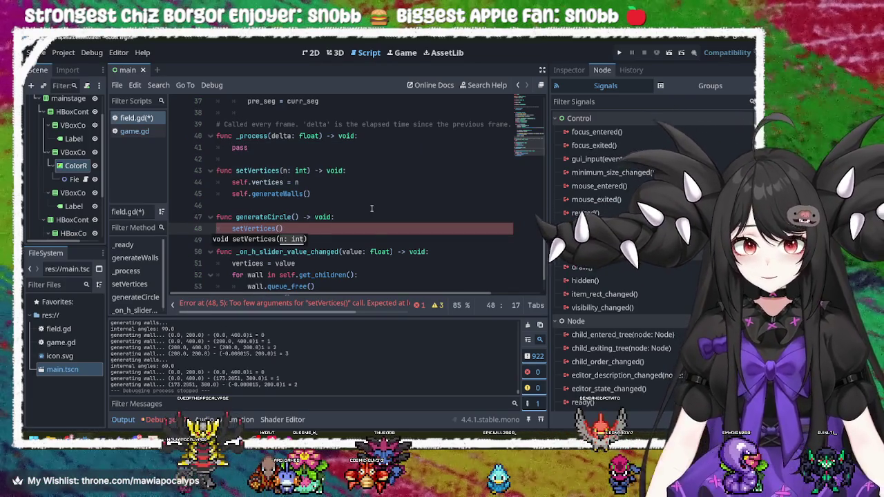
{"action": "type", "text": "0"}
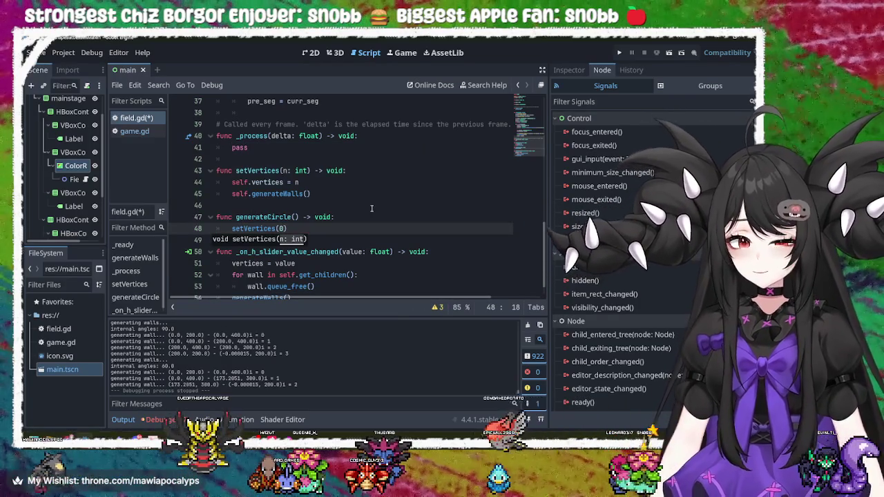
{"action": "key", "text": "BackSpace"}
{"action": "type", "text": "100"}
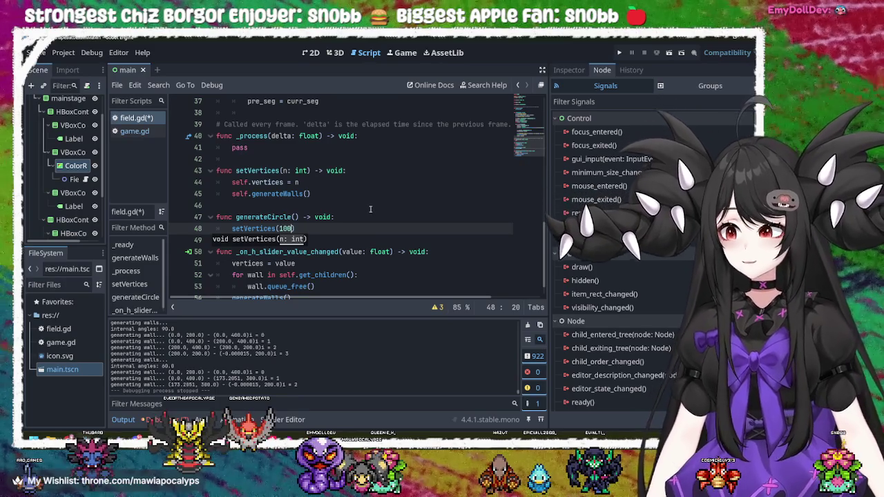
{"action": "key", "text": "BackSpace"}
{"action": "key", "text": "BackSpace"}
{"action": "key", "text": "BackSpace"}
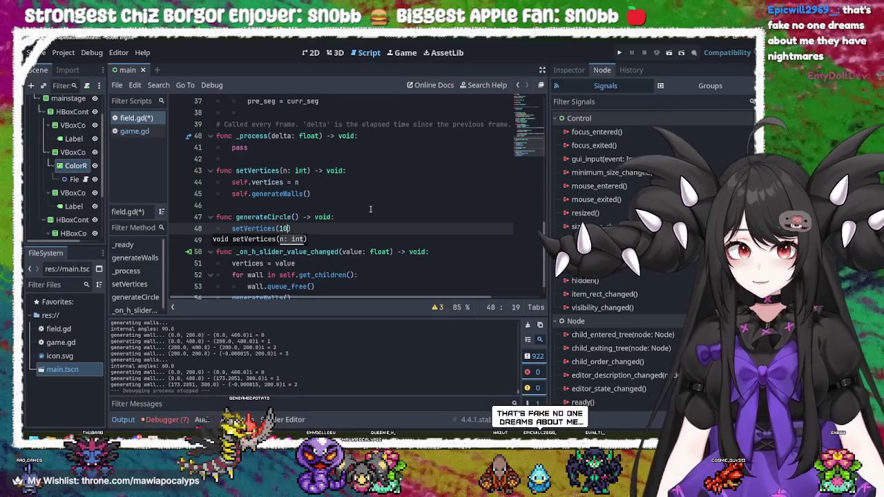
{"action": "type", "text": "100"}
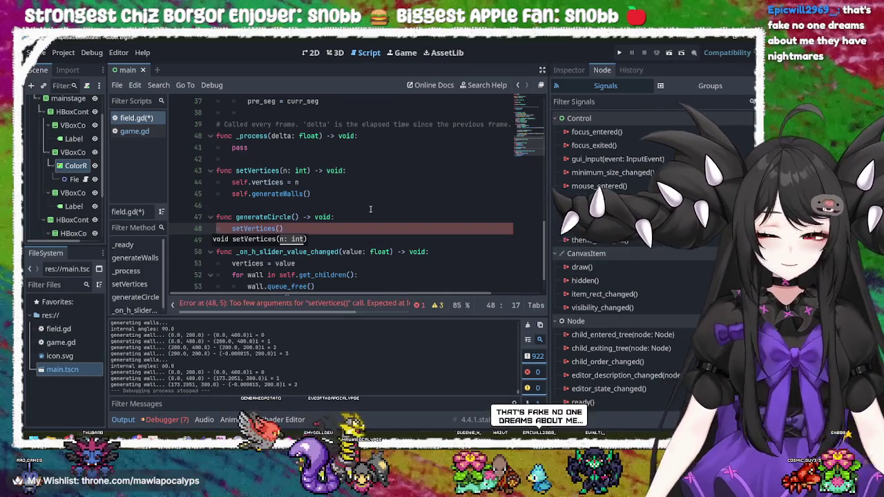
{"action": "type", "text": "0"}
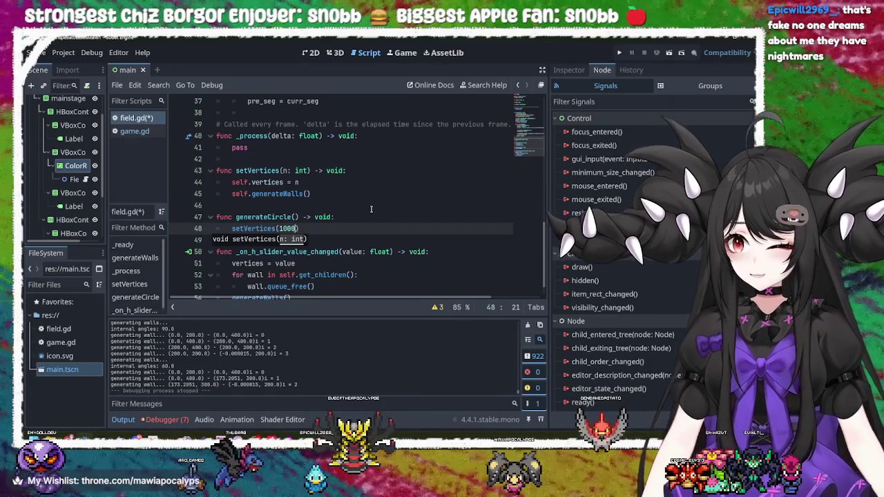
{"action": "type", "text": ")"}
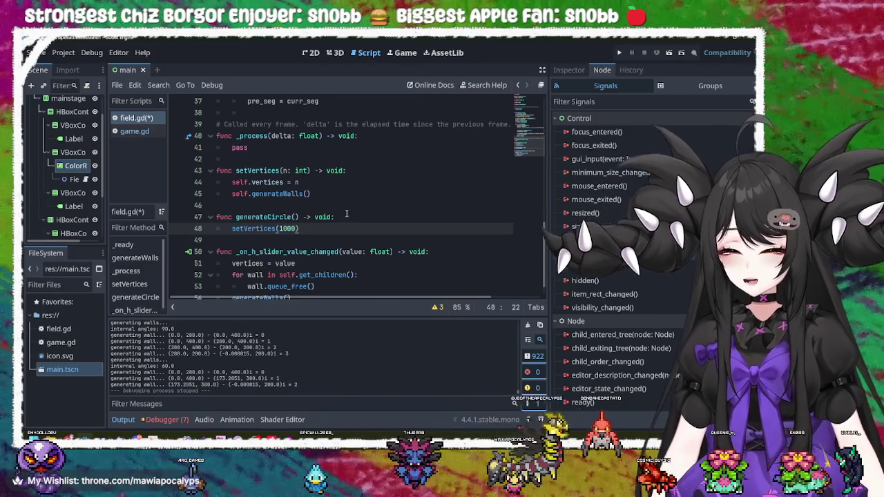
{"action": "scroll", "coordinate": [313, 224], "scroll_direction": "up", "scroll_amount": 12}
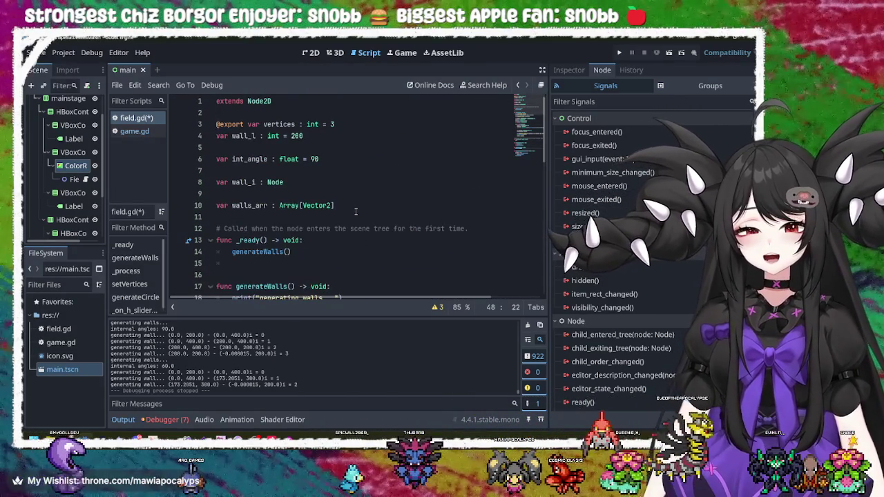
{"action": "left_click", "coordinate": [351, 210]}
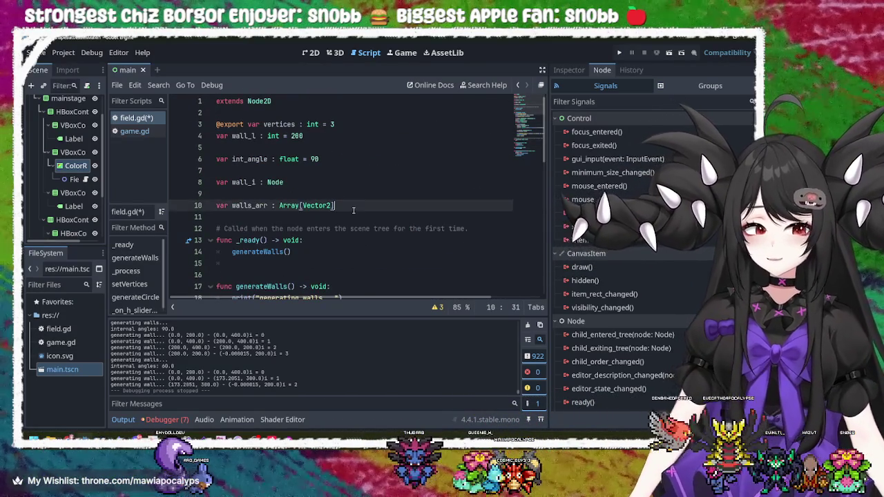
{"action": "scroll", "coordinate": [351, 212], "scroll_direction": "down", "scroll_amount": 8}
{"action": "scroll", "coordinate": [353, 210], "scroll_direction": "down", "scroll_amount": 5}
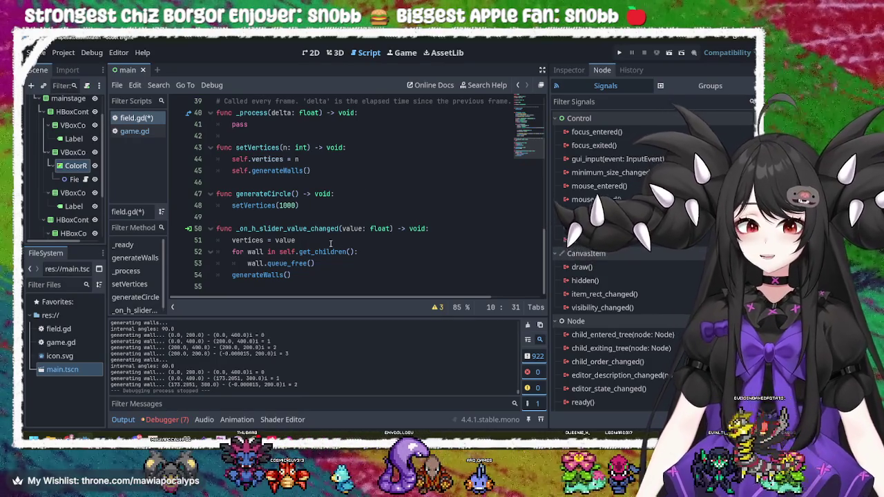
{"action": "left_click", "coordinate": [357, 198]}
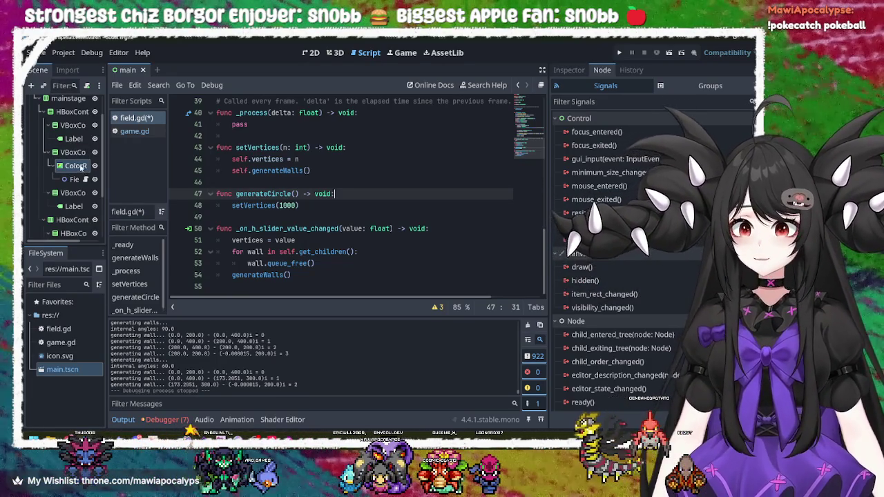
{"action": "left_click", "coordinate": [81, 167]}
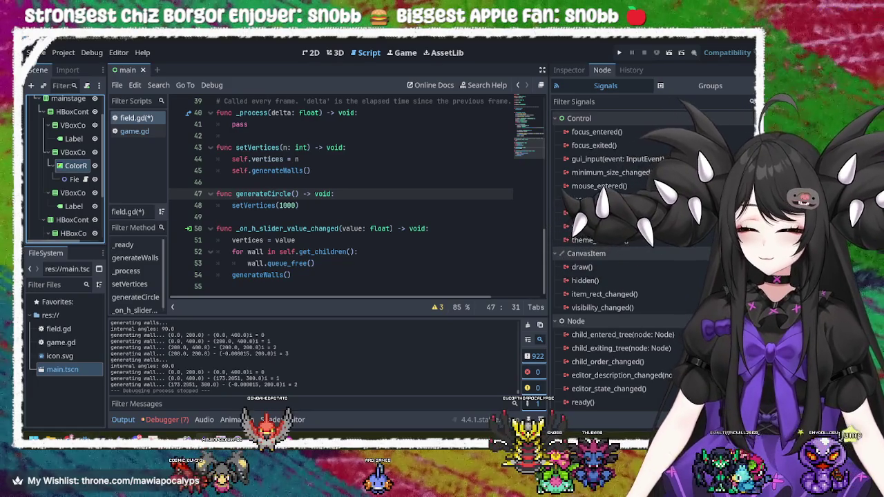
{"action": "key", "text": "alt+Tab"}
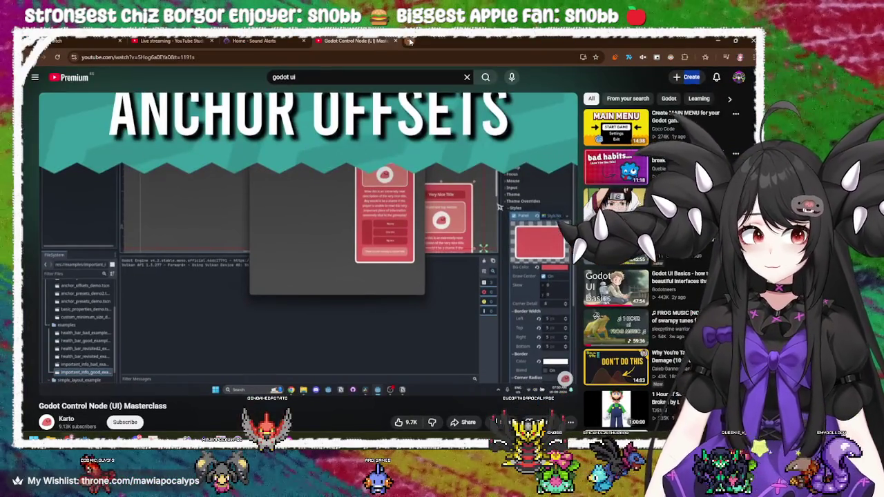
- Open a new Chrome tab and go to TikTok by entering 'tiktok' in the address bar
{"action": "left_click", "coordinate": [409, 42]}
{"action": "left_click", "coordinate": [386, 58]}
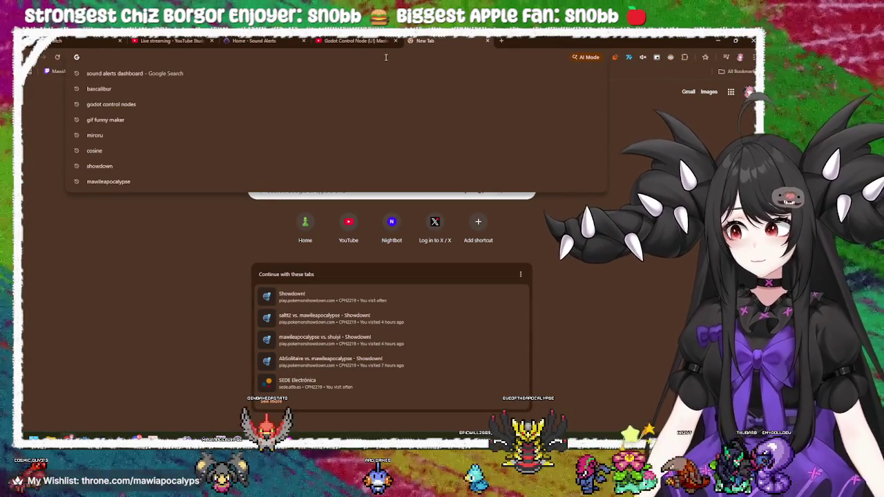
{"action": "type", "text": "tiktok"}
{"action": "key", "text": "Return"}
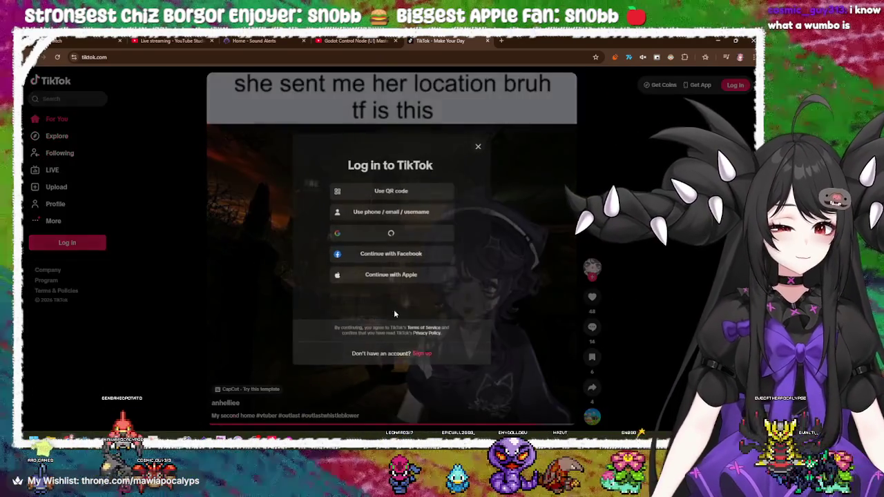
- Sign in to TikTok using Continue with Google and the chosen Google account
{"action": "left_click", "coordinate": [473, 152]}
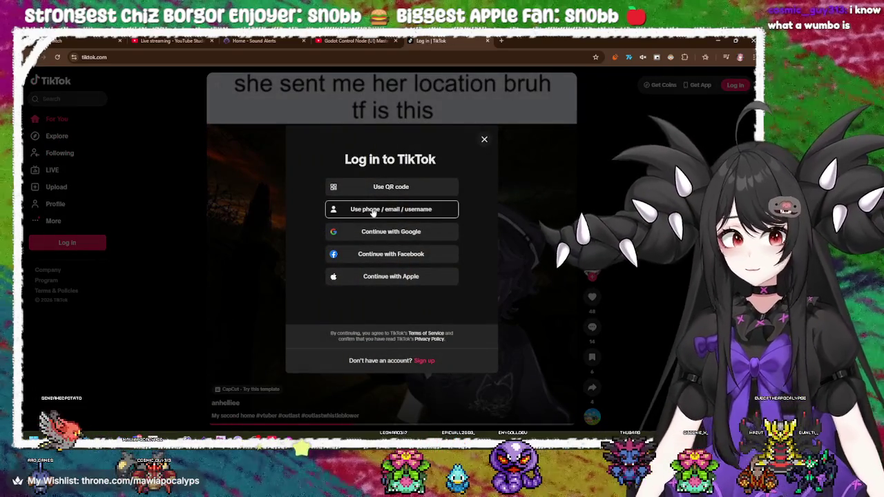
{"action": "left_click", "coordinate": [384, 232]}
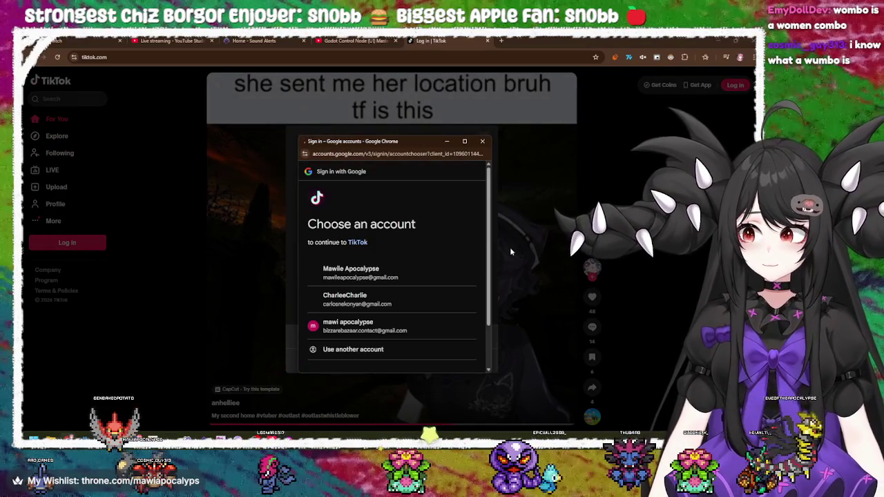
{"action": "left_click", "coordinate": [390, 273]}
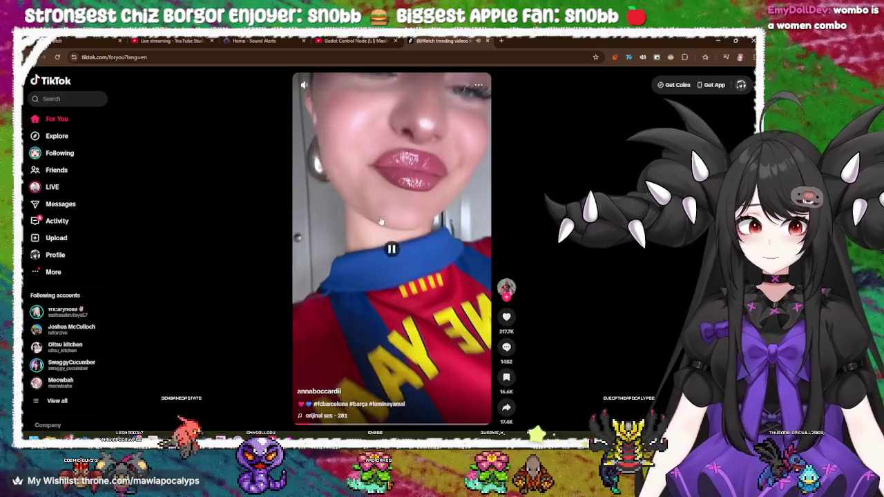
- Browse TikTok's Explore and LIVE pages, then close the TikTok tab and hide Chrome
{"action": "left_click", "coordinate": [61, 137]}
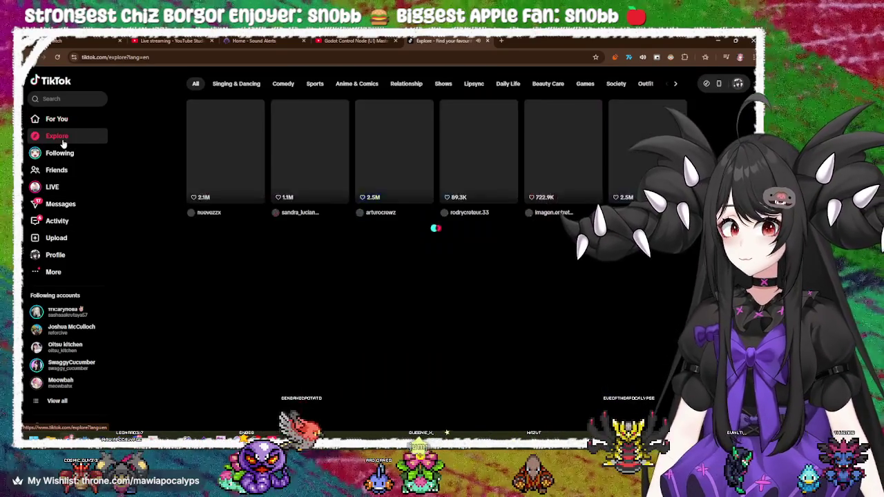
{"action": "left_click", "coordinate": [61, 188]}
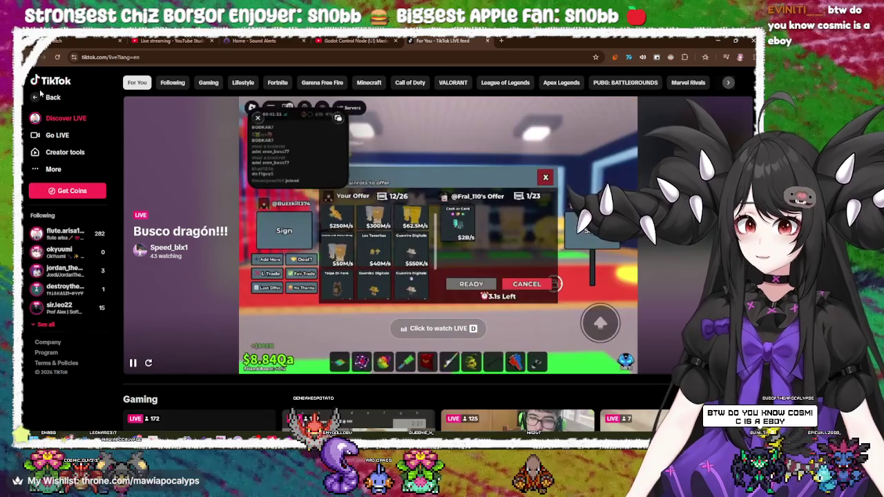
{"action": "left_click", "coordinate": [53, 97]}
{"action": "left_click", "coordinate": [355, 40]}
{"action": "left_click", "coordinate": [486, 40]}
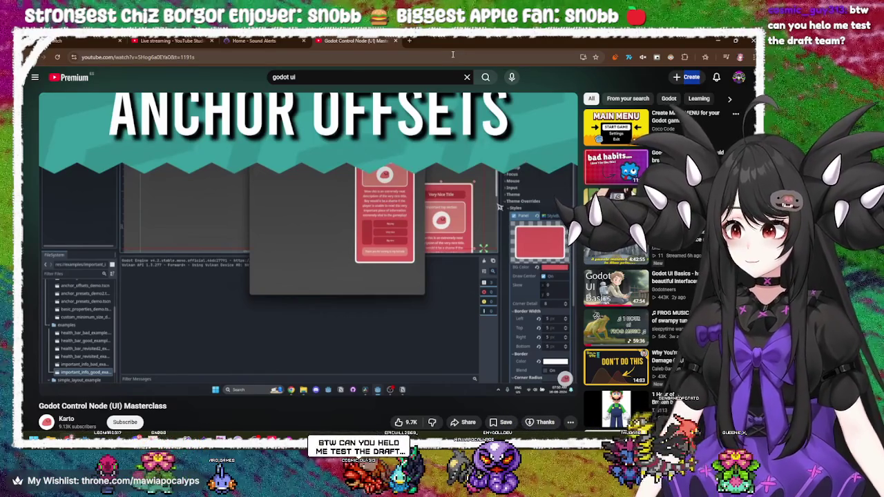
{"action": "left_click", "coordinate": [719, 41]}
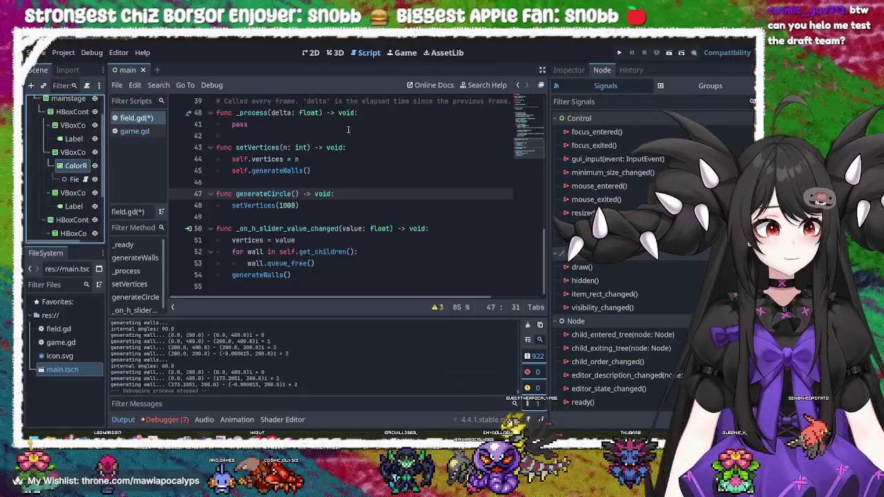
{"action": "left_click", "coordinate": [328, 205]}
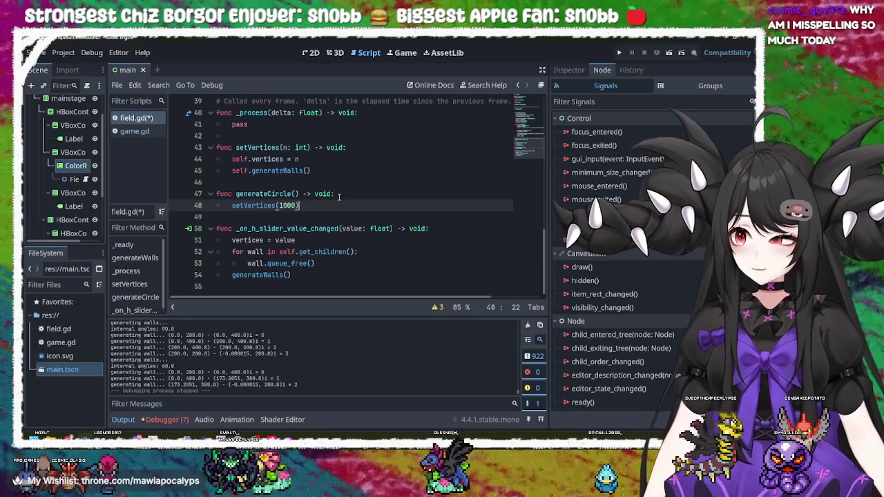
{"action": "left_click", "coordinate": [336, 198]}
{"action": "left_click", "coordinate": [339, 205]}
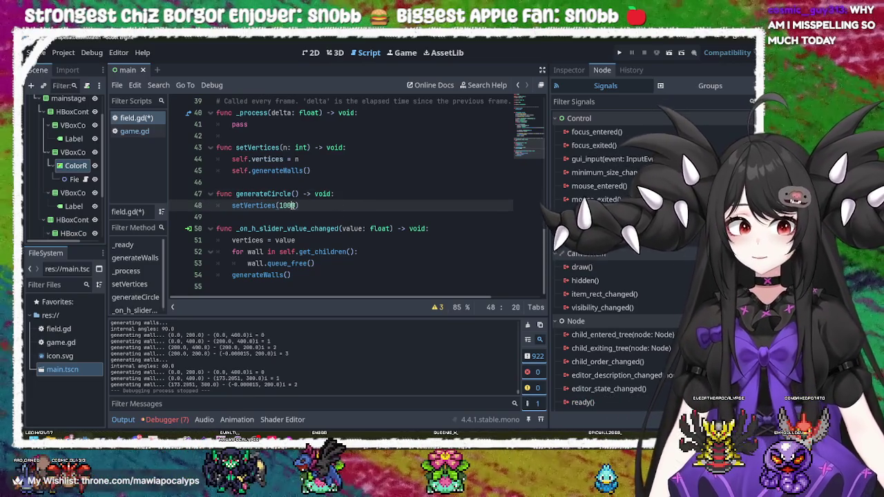
{"action": "double_click", "coordinate": [265, 206]}
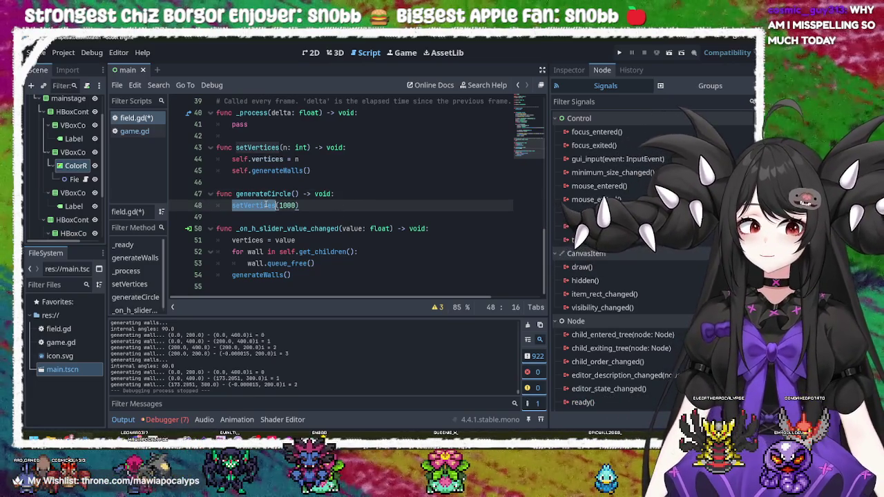
{"action": "left_click", "coordinate": [266, 205]}
{"action": "left_click", "coordinate": [280, 170]}
{"action": "double_click", "coordinate": [280, 170]}
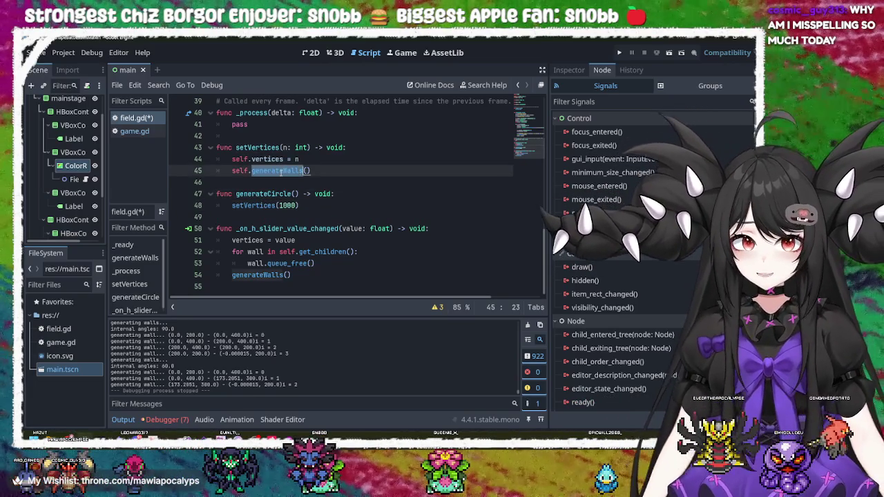
{"action": "left_click", "coordinate": [279, 170]}
{"action": "double_click", "coordinate": [269, 276]}
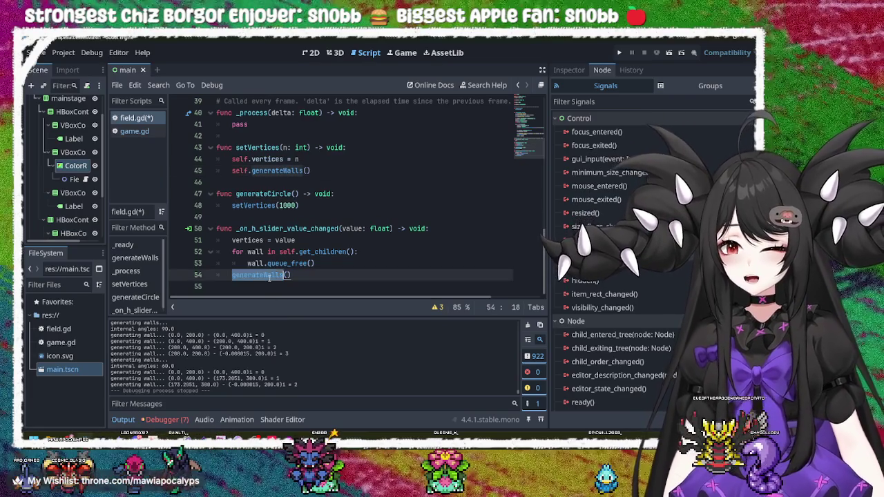
{"action": "left_click", "coordinate": [269, 275]}
{"action": "double_click", "coordinate": [277, 171]}
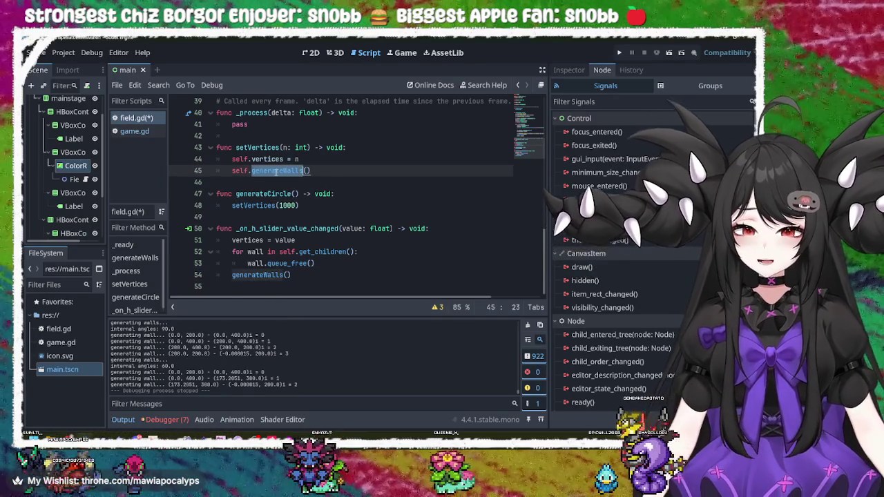
{"action": "left_click", "coordinate": [356, 264]}
{"action": "key", "text": "Up"}
{"action": "key", "text": "Up"}
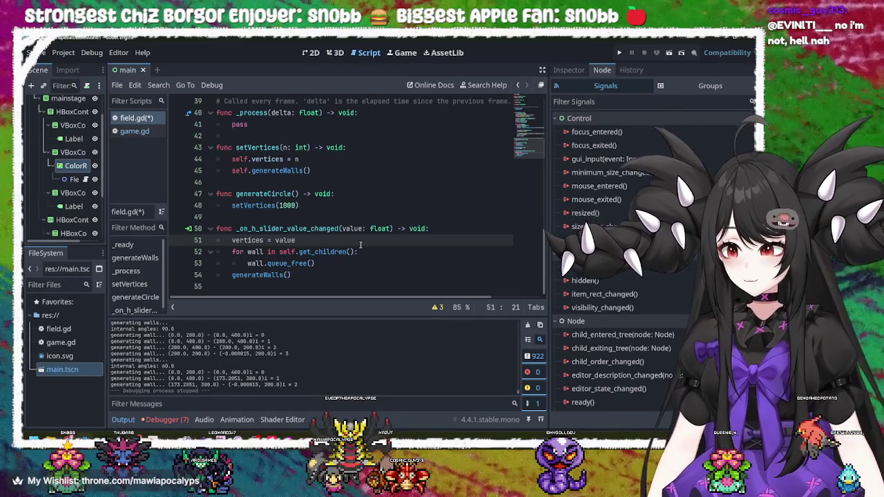
{"action": "left_click", "coordinate": [457, 229]}
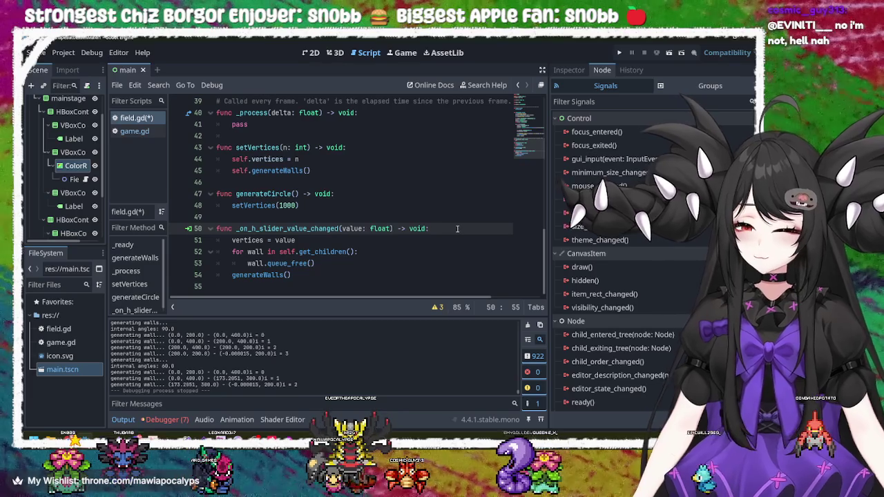
{"action": "left_click", "coordinate": [295, 205]}
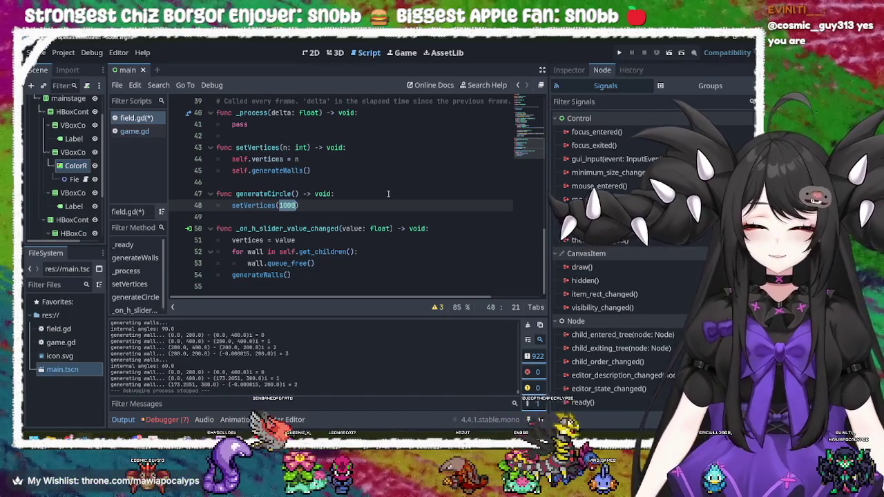
{"action": "key", "text": "alt+Tab"}
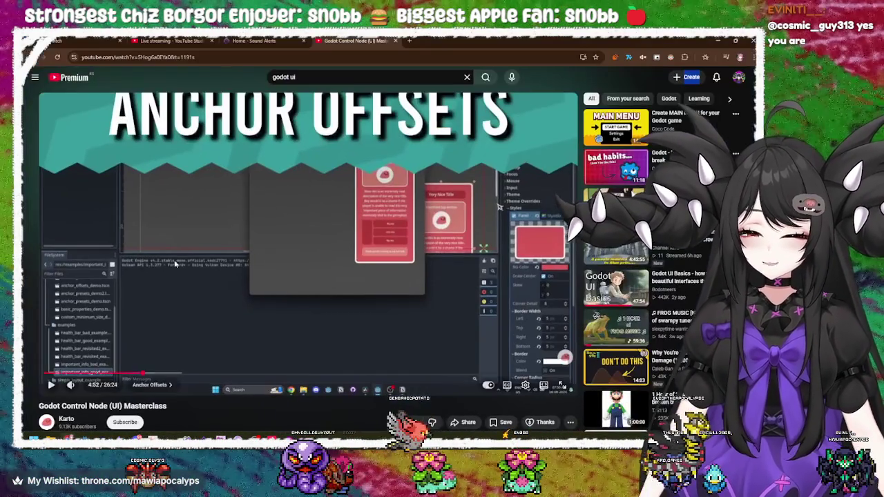
- Open a new tab and enter 'showdown' to reach the suggested Showdown server
{"action": "left_click", "coordinate": [409, 40]}
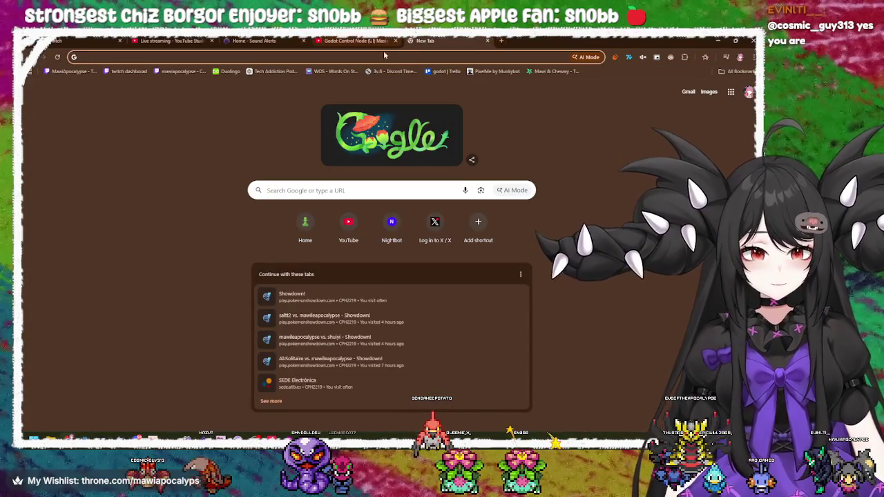
{"action": "left_click", "coordinate": [403, 58]}
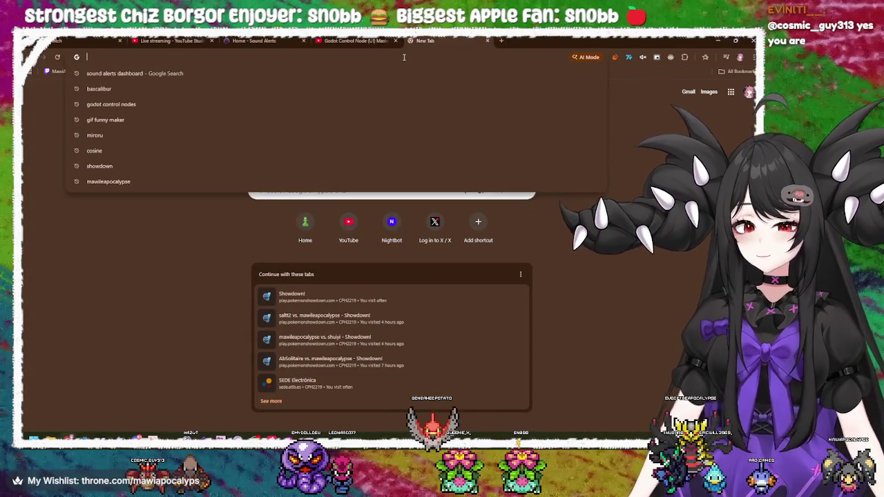
{"action": "left_click", "coordinate": [134, 242]}
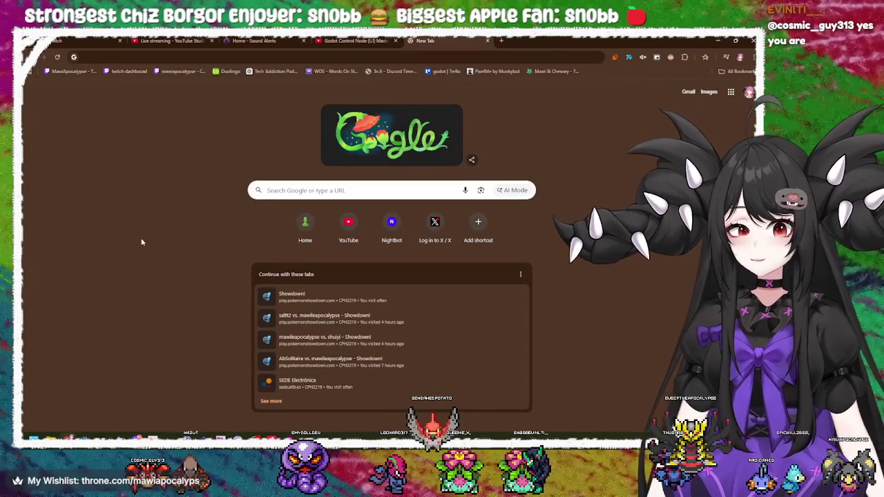
{"action": "left_click", "coordinate": [133, 58]}
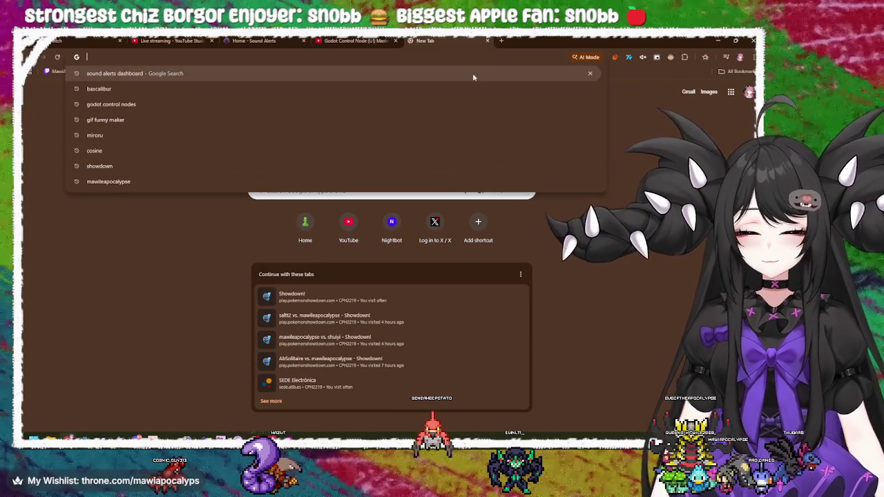
{"action": "type", "text": "showdown"}
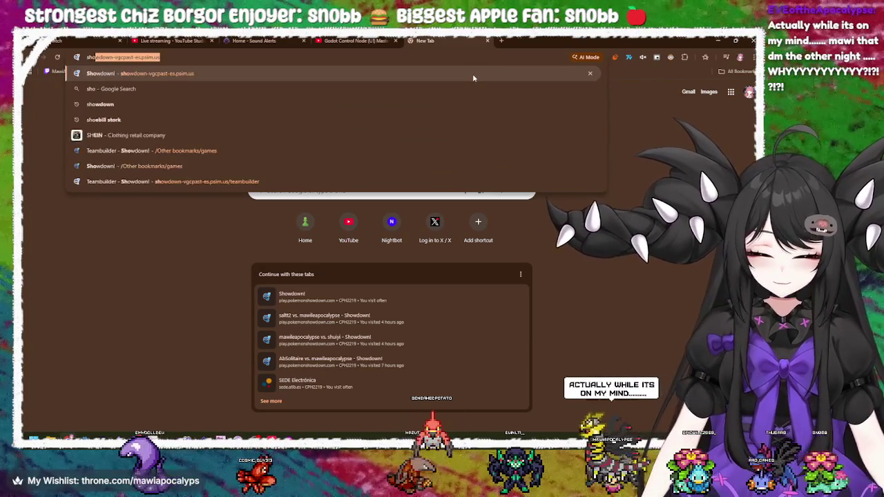
{"action": "key", "text": "Return"}
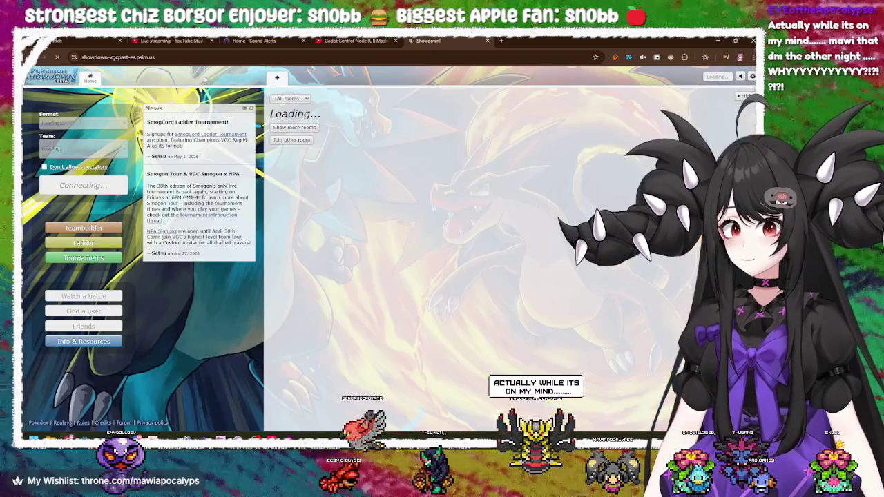
- Search Google for 'showdown' and open the official Pokémon Showdown site
{"action": "left_click", "coordinate": [182, 61]}
{"action": "type", "text": "showdown"}
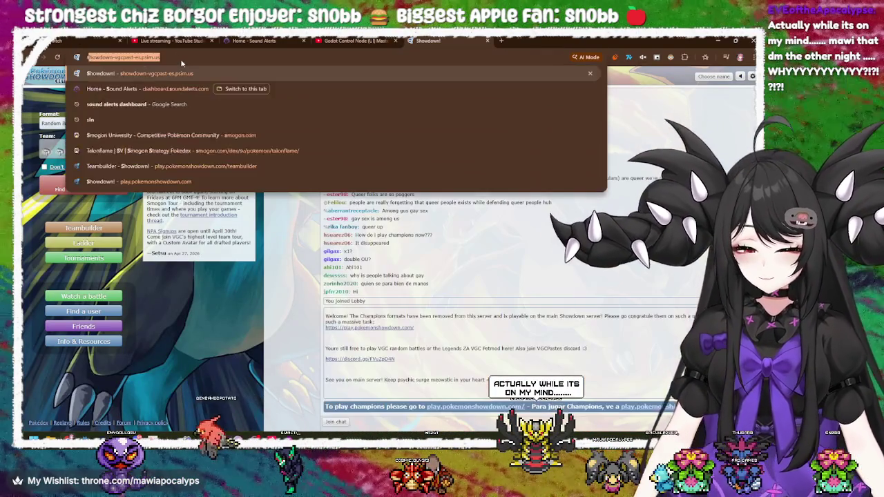
{"action": "key", "text": "BackSpace"}
{"action": "key", "text": "Return"}
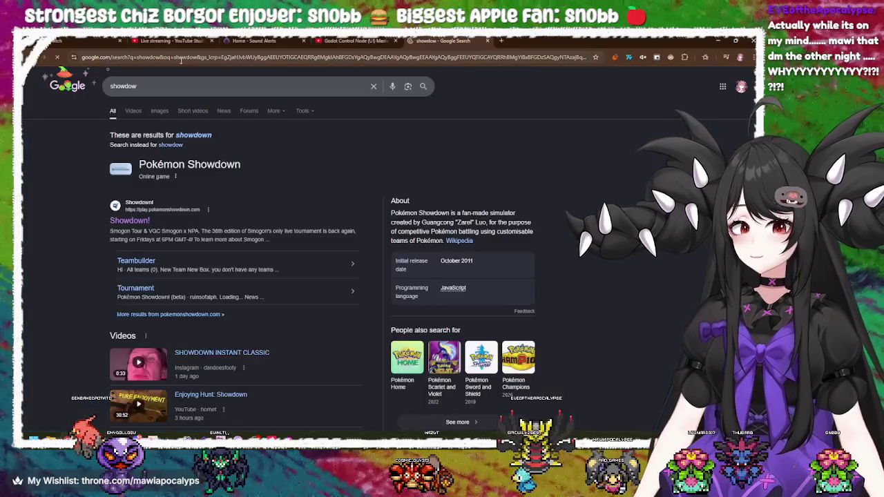
{"action": "left_click", "coordinate": [143, 223]}
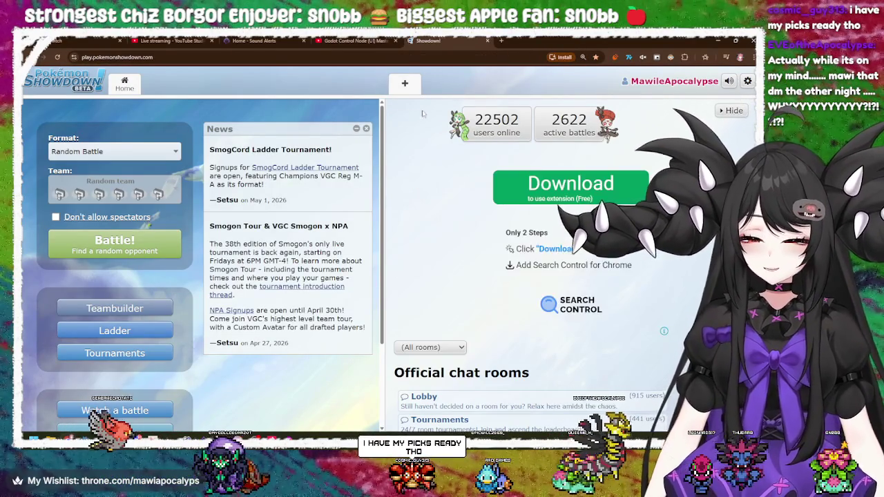
- Check the Showdown user settings, glance back at Godot, then open the Teambuilder
{"action": "left_click", "coordinate": [748, 81]}
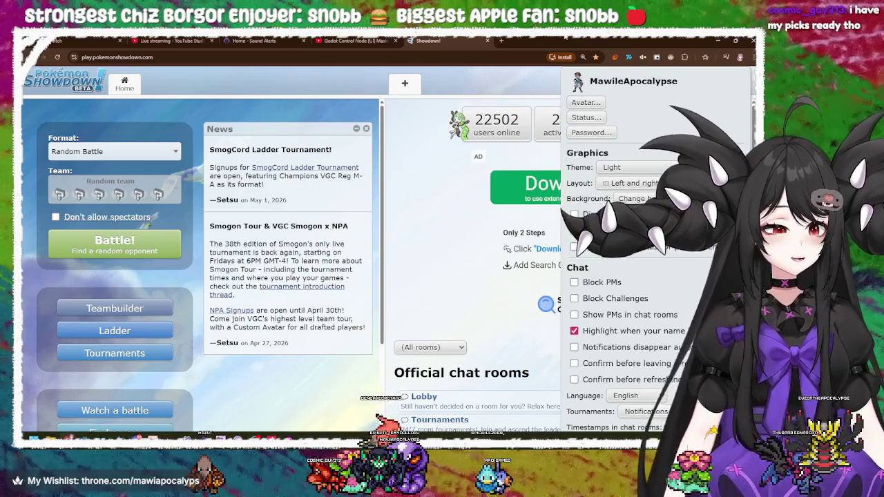
{"action": "key", "text": "alt+Tab"}
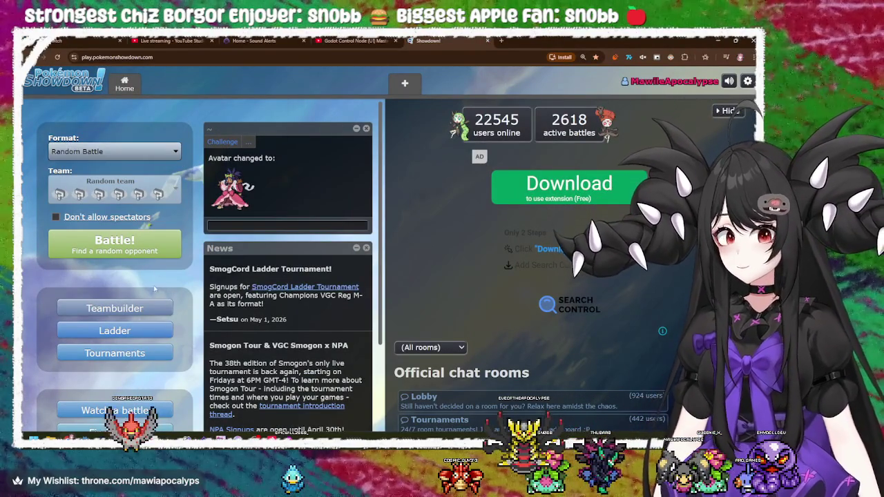
{"action": "left_click", "coordinate": [151, 308]}
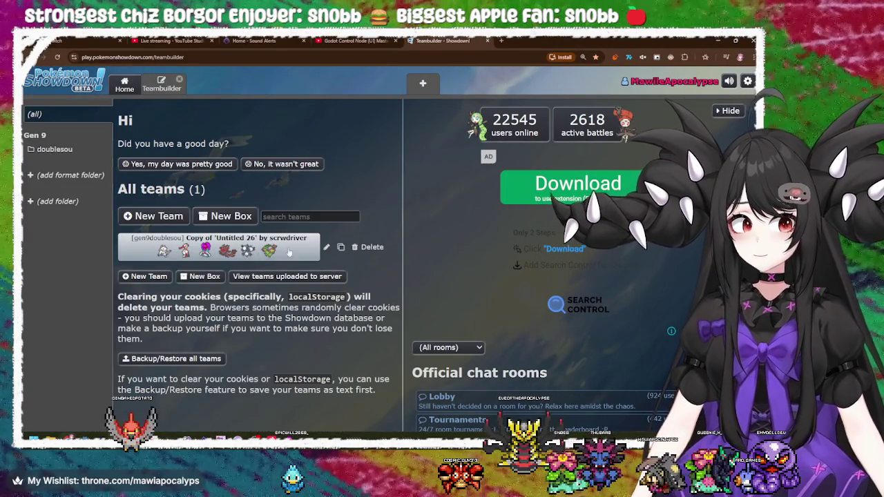
- Delete the saved team and create a new National Dex Doubles Ubers team
{"action": "left_click", "coordinate": [367, 247]}
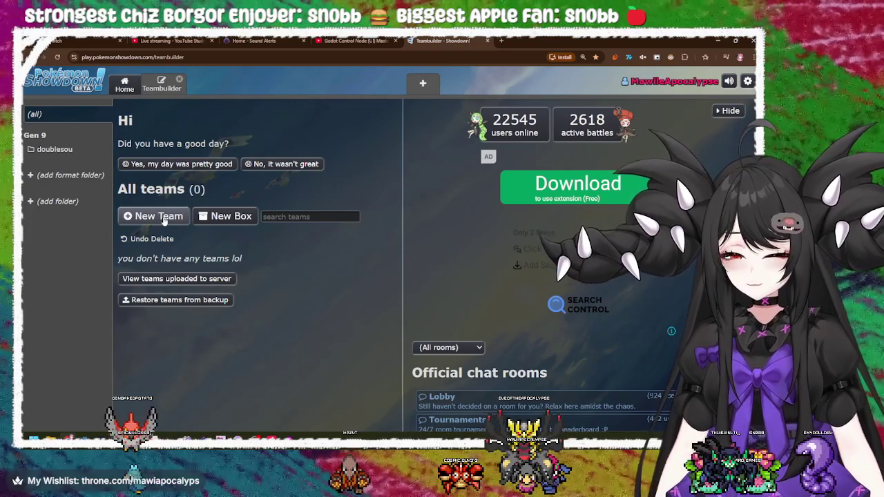
{"action": "left_click", "coordinate": [164, 219]}
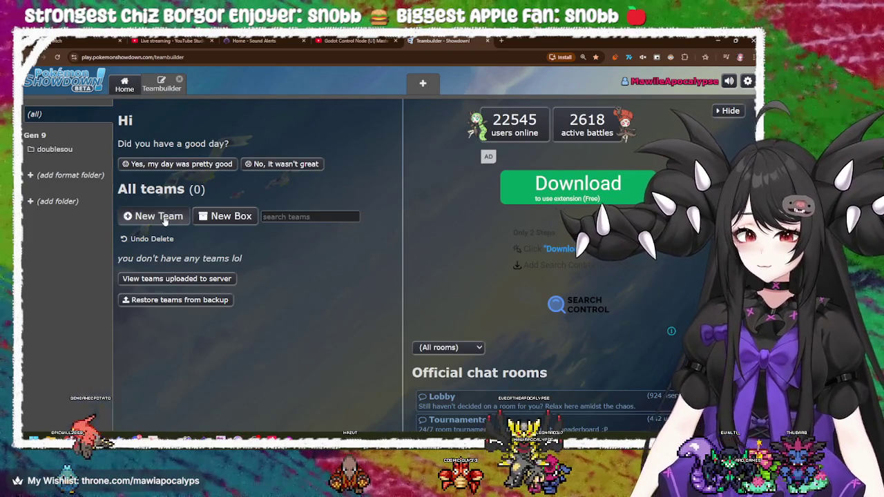
{"action": "left_click", "coordinate": [131, 173]}
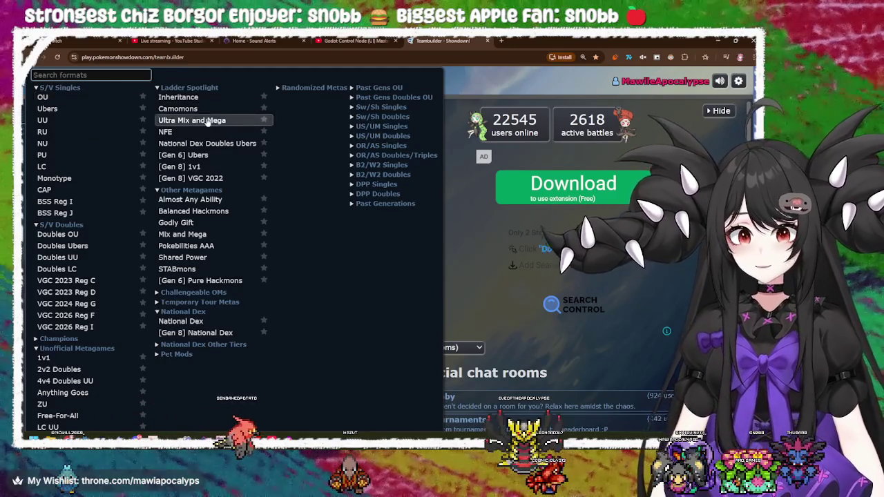
{"action": "left_click", "coordinate": [205, 145]}
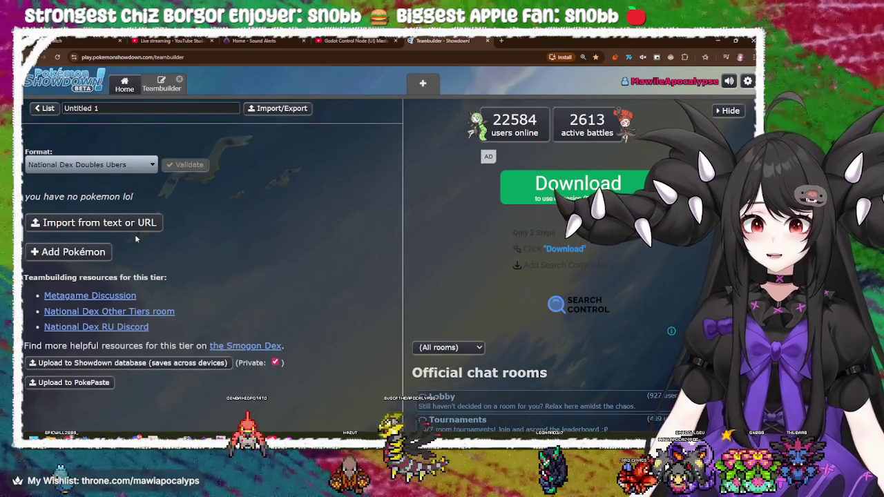
- Bring up the Pokémon picker and scroll through the available species
{"action": "left_click", "coordinate": [69, 252]}
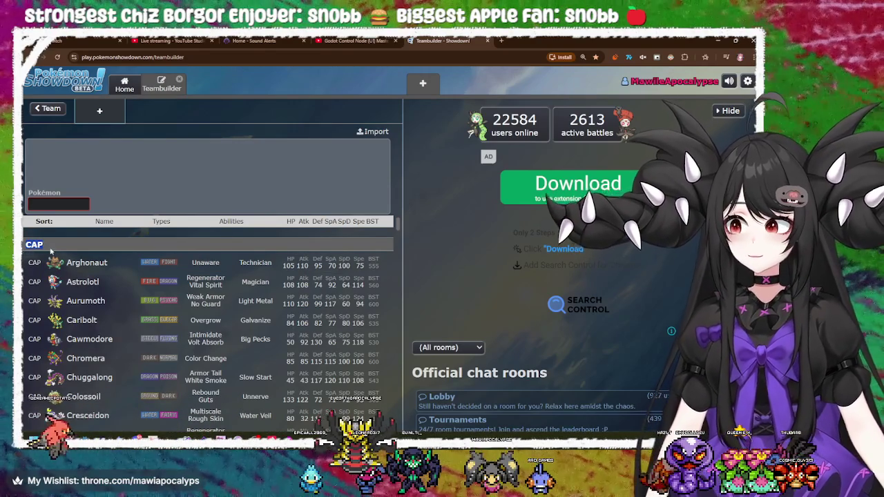
{"action": "scroll", "coordinate": [282, 283], "scroll_direction": "down", "scroll_amount": 10}
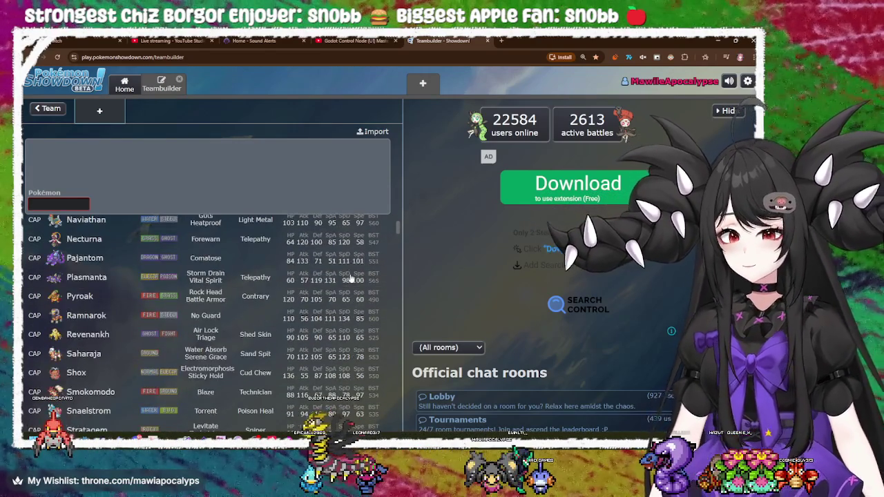
{"action": "scroll", "coordinate": [350, 273], "scroll_direction": "down", "scroll_amount": 3}
{"action": "scroll", "coordinate": [119, 321], "scroll_direction": "up", "scroll_amount": 1}
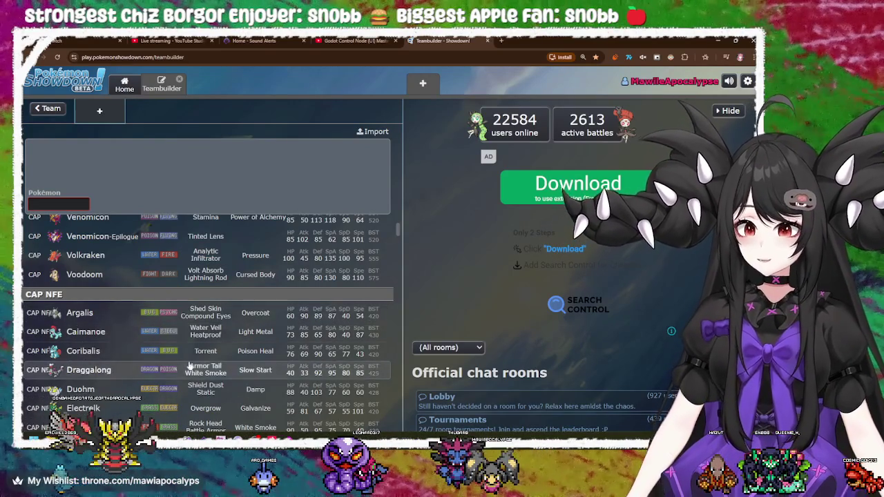
{"action": "scroll", "coordinate": [239, 348], "scroll_direction": "down", "scroll_amount": 10}
{"action": "scroll", "coordinate": [238, 352], "scroll_direction": "up", "scroll_amount": 3}
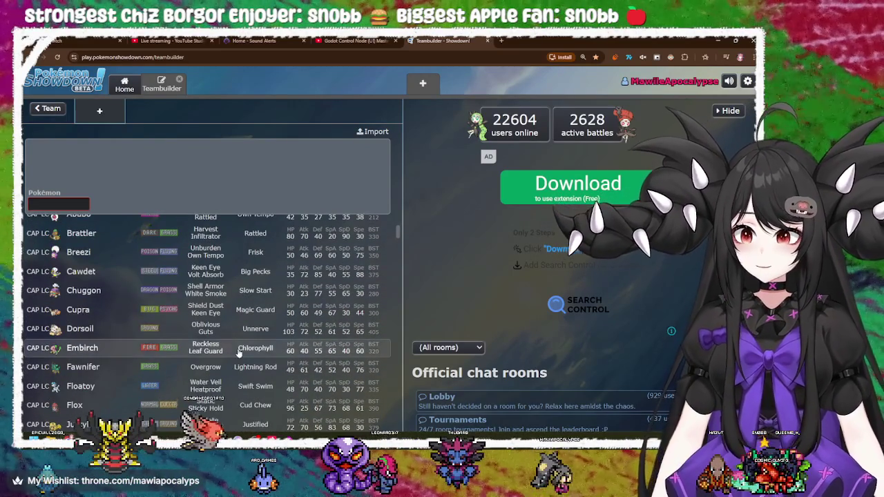
{"action": "scroll", "coordinate": [239, 352], "scroll_direction": "up", "scroll_amount": 1}
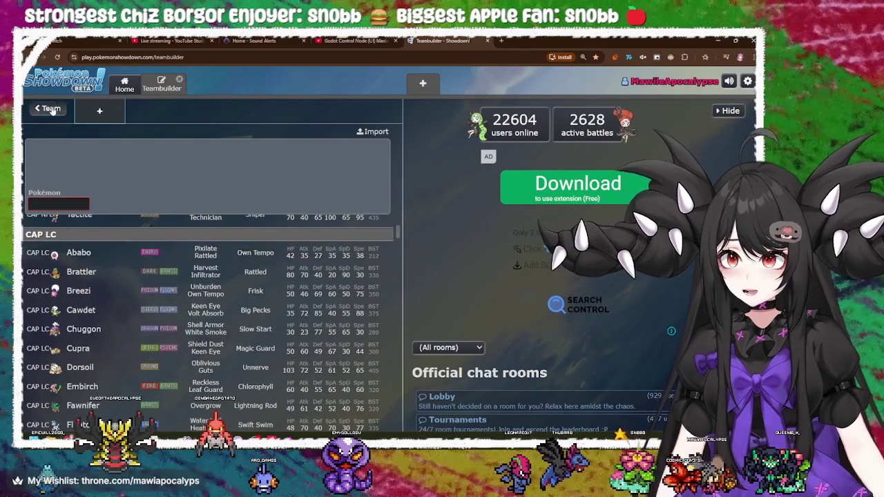
{"action": "left_click", "coordinate": [49, 109]}
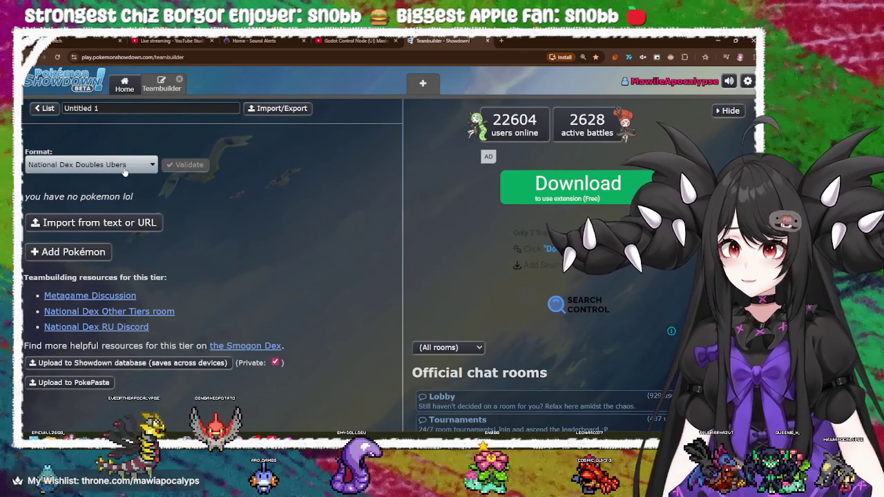
{"action": "left_click", "coordinate": [124, 170]}
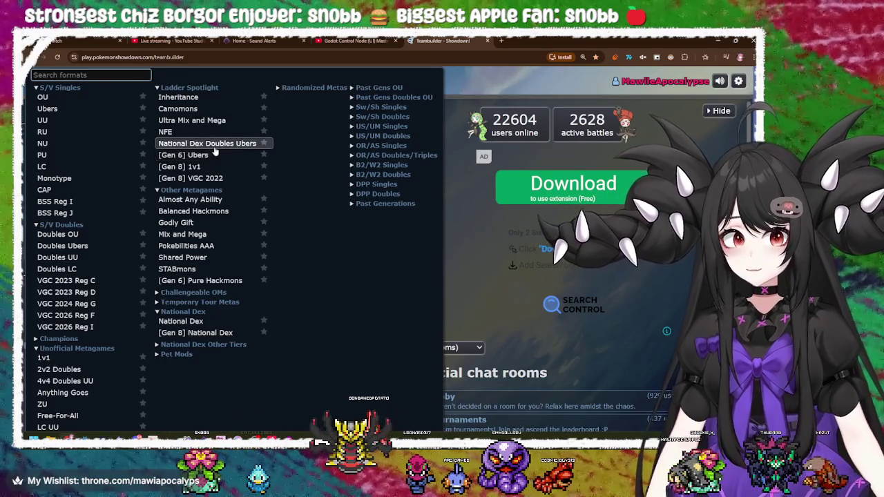
{"action": "left_click", "coordinate": [215, 146]}
{"action": "left_click", "coordinate": [69, 252]}
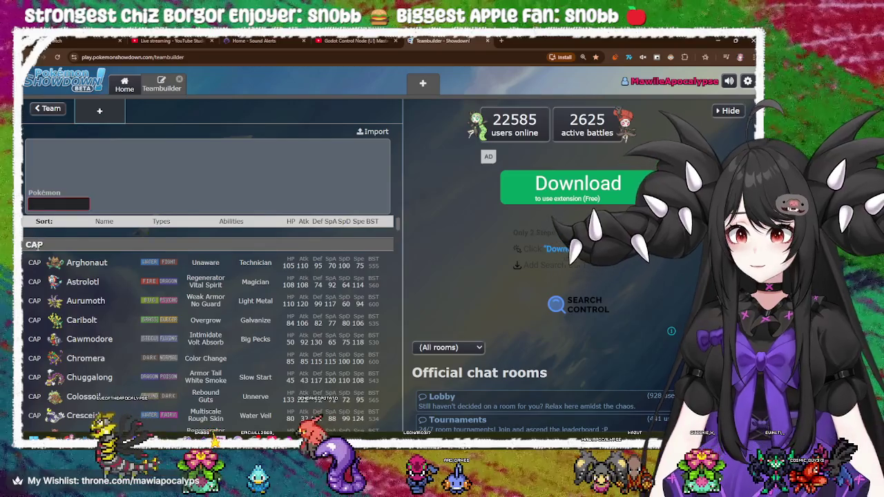
{"action": "right_click", "coordinate": [44, 44]}
{"action": "left_click", "coordinate": [403, 246]}
{"action": "mouse_move", "coordinate": [405, 227]}
{"action": "left_mouse_down"}
{"action": "mouse_move", "coordinate": [407, 309]}
{"action": "mouse_move", "coordinate": [406, 269]}
{"action": "left_mouse_up"}
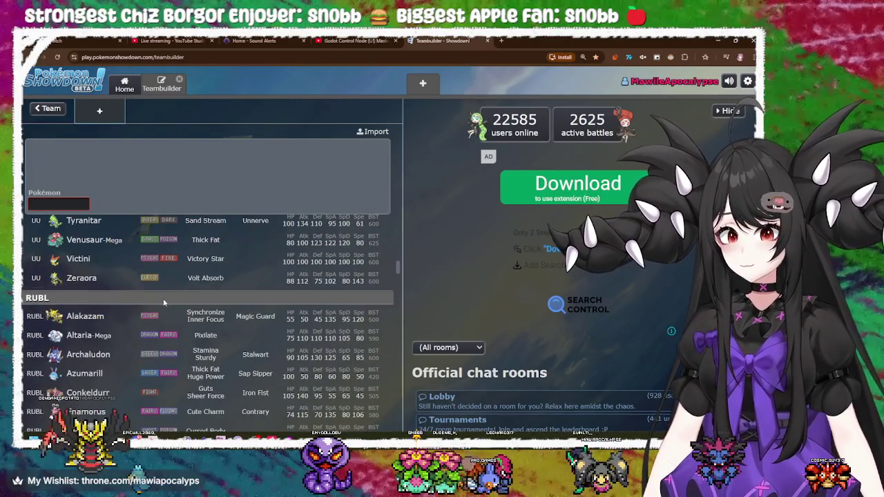
{"action": "scroll", "coordinate": [163, 302], "scroll_direction": "up", "scroll_amount": 15}
{"action": "scroll", "coordinate": [163, 304], "scroll_direction": "down", "scroll_amount": 3}
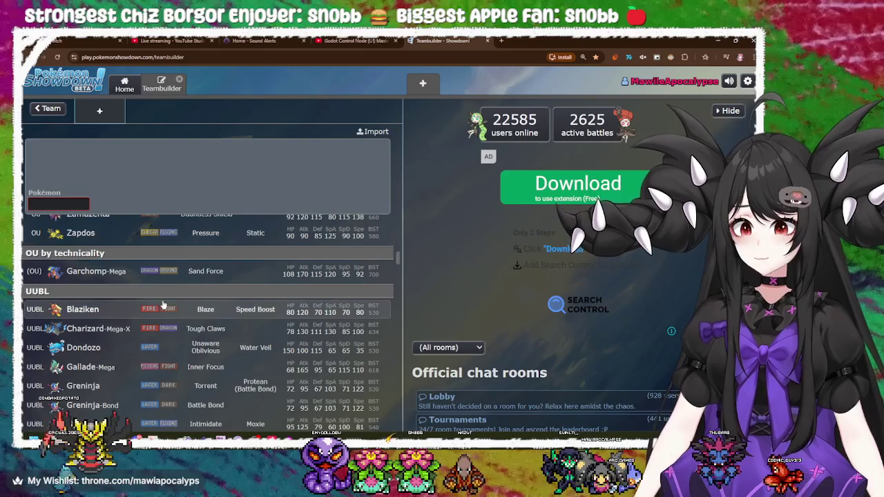
{"action": "scroll", "coordinate": [164, 305], "scroll_direction": "up", "scroll_amount": 15}
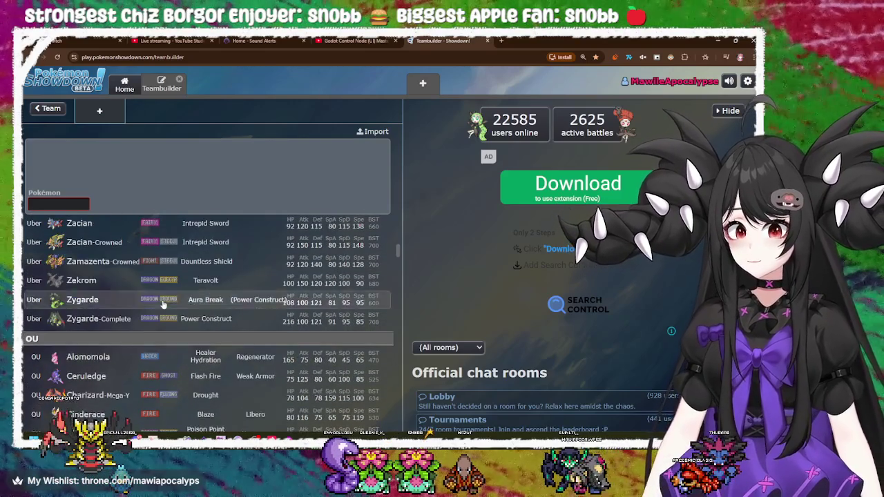
{"action": "scroll", "coordinate": [163, 304], "scroll_direction": "up", "scroll_amount": 20}
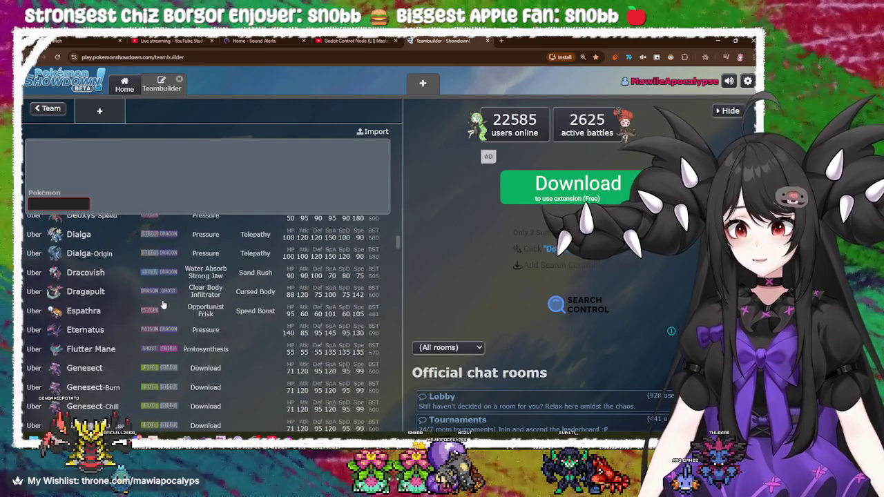
{"action": "scroll", "coordinate": [164, 304], "scroll_direction": "up", "scroll_amount": 15}
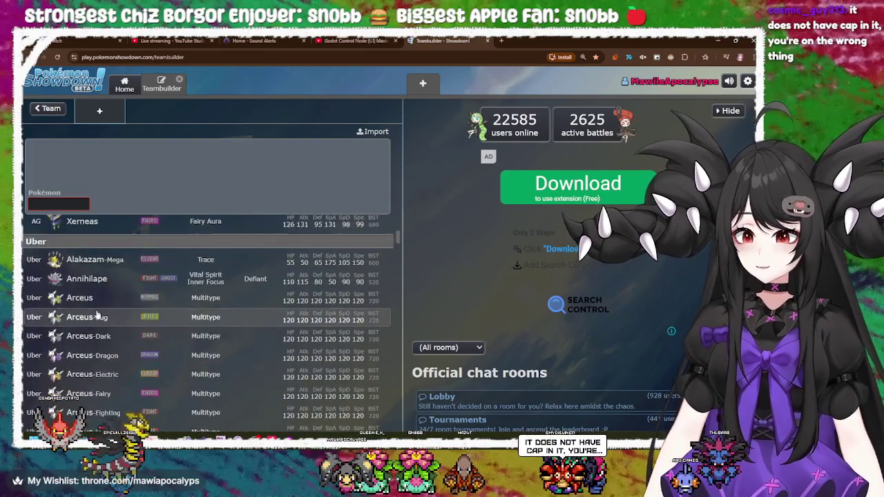
{"action": "scroll", "coordinate": [97, 315], "scroll_direction": "up", "scroll_amount": 5}
{"action": "scroll", "coordinate": [110, 325], "scroll_direction": "down", "scroll_amount": 3}
{"action": "scroll", "coordinate": [128, 341], "scroll_direction": "down", "scroll_amount": 3}
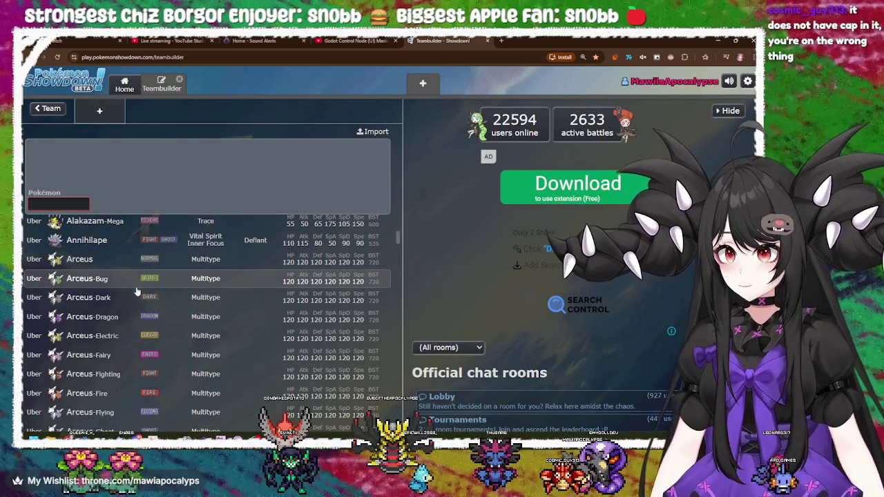
{"action": "scroll", "coordinate": [136, 292], "scroll_direction": "up", "scroll_amount": 1}
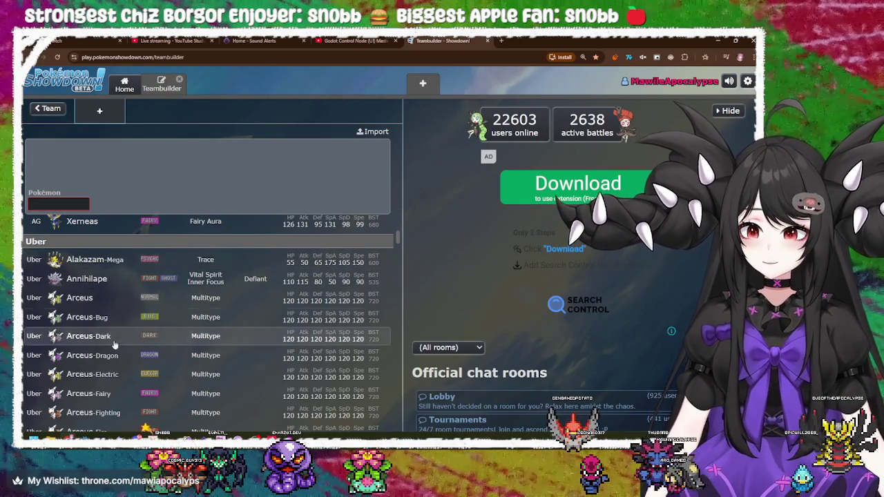
{"action": "scroll", "coordinate": [117, 367], "scroll_direction": "down", "scroll_amount": 2}
{"action": "scroll", "coordinate": [118, 373], "scroll_direction": "down", "scroll_amount": 10}
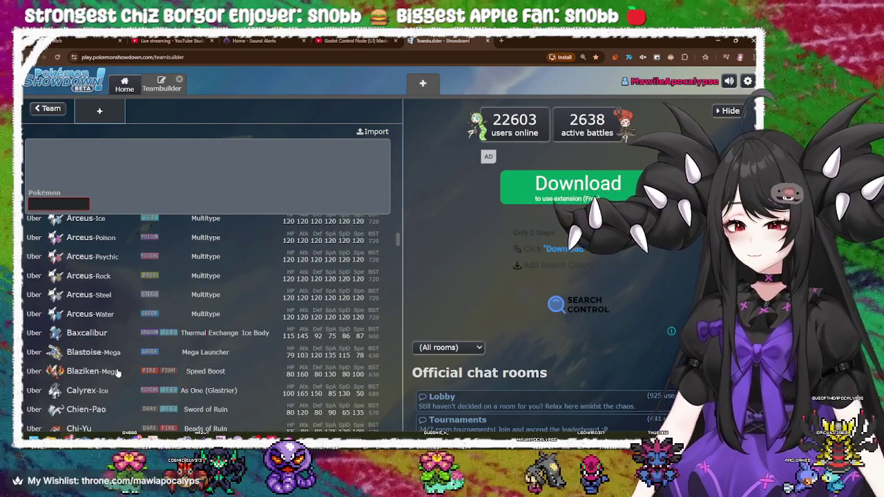
{"action": "scroll", "coordinate": [117, 373], "scroll_direction": "down", "scroll_amount": 3}
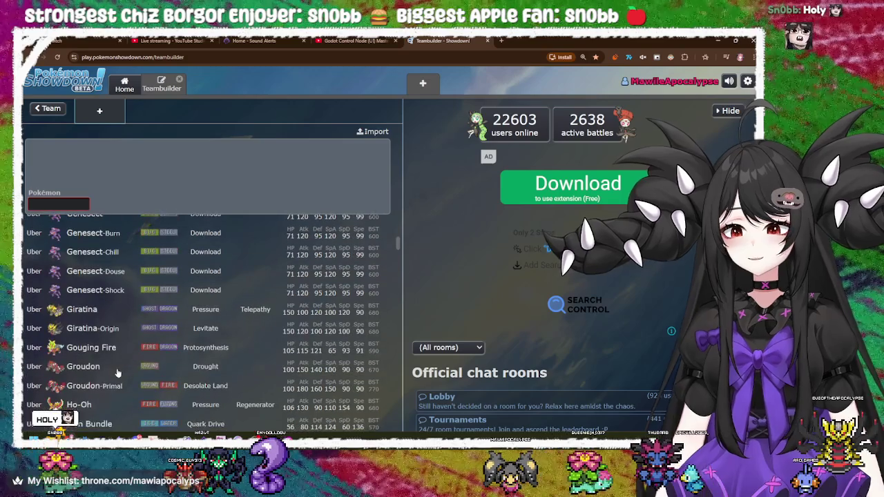
{"action": "scroll", "coordinate": [117, 373], "scroll_direction": "down", "scroll_amount": 3}
{"action": "scroll", "coordinate": [117, 374], "scroll_direction": "down", "scroll_amount": 3}
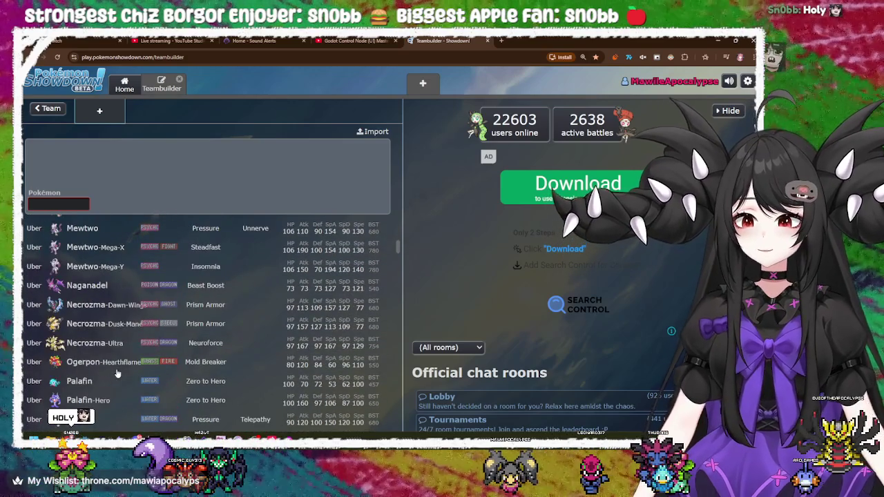
{"action": "scroll", "coordinate": [118, 373], "scroll_direction": "down", "scroll_amount": 3}
{"action": "scroll", "coordinate": [117, 374], "scroll_direction": "down", "scroll_amount": 4}
{"action": "scroll", "coordinate": [117, 370], "scroll_direction": "down", "scroll_amount": 5}
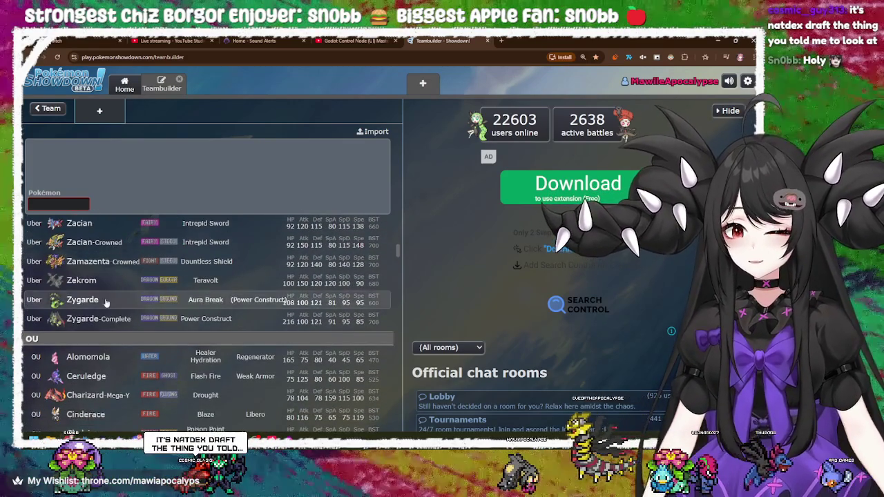
{"action": "scroll", "coordinate": [105, 299], "scroll_direction": "up", "scroll_amount": 4}
{"action": "scroll", "coordinate": [100, 373], "scroll_direction": "up", "scroll_amount": 2}
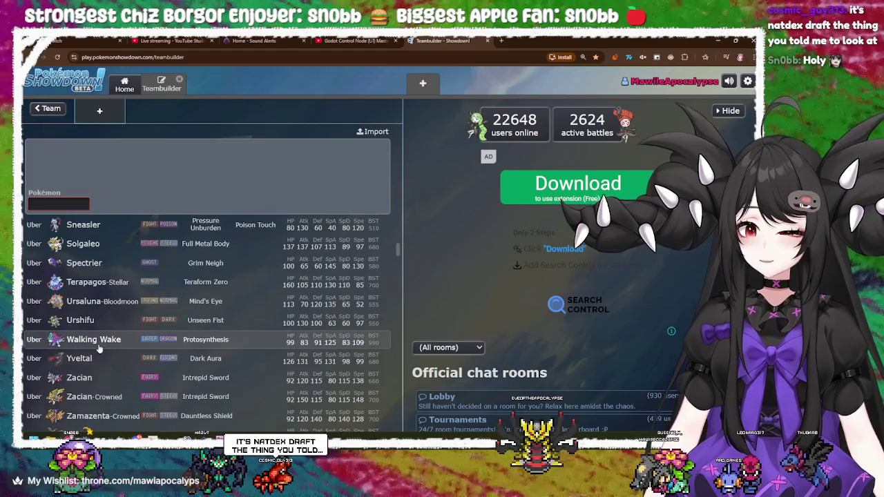
{"action": "scroll", "coordinate": [100, 356], "scroll_direction": "up", "scroll_amount": 3}
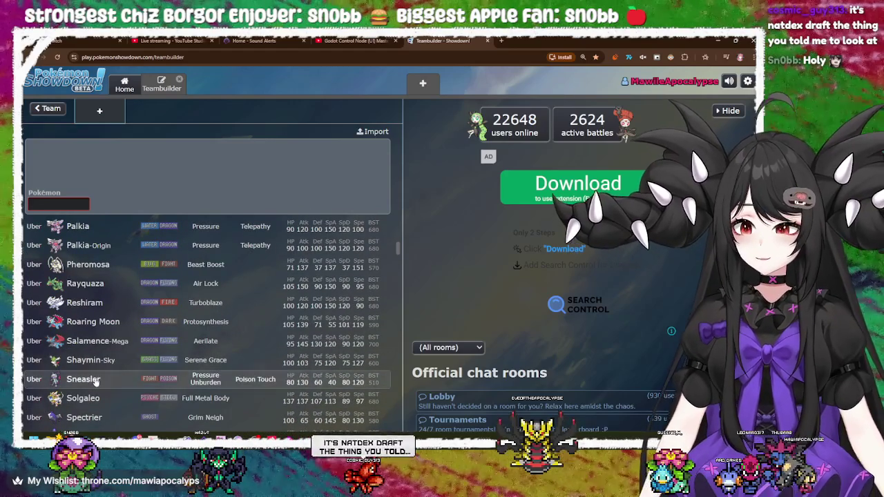
{"action": "scroll", "coordinate": [111, 325], "scroll_direction": "up", "scroll_amount": 6}
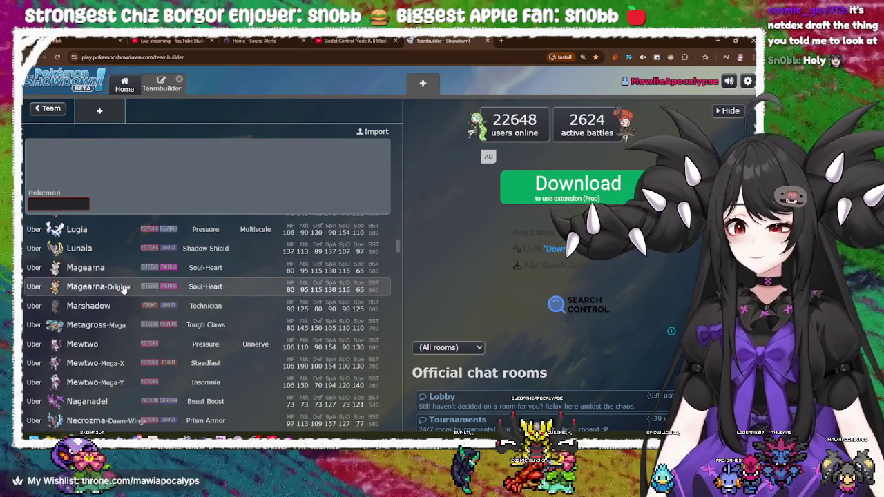
{"action": "scroll", "coordinate": [122, 290], "scroll_direction": "up", "scroll_amount": 1}
{"action": "scroll", "coordinate": [122, 290], "scroll_direction": "up", "scroll_amount": 1}
{"action": "scroll", "coordinate": [108, 345], "scroll_direction": "up", "scroll_amount": 2}
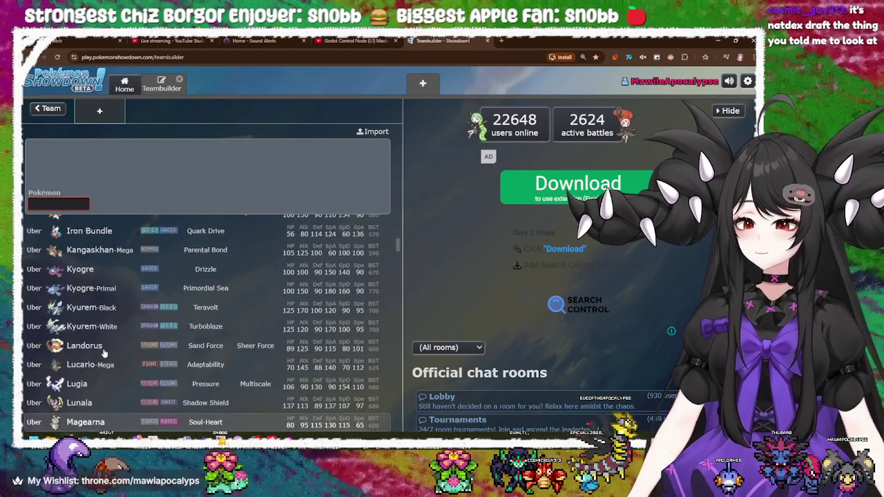
{"action": "scroll", "coordinate": [104, 352], "scroll_direction": "down", "scroll_amount": 2}
{"action": "scroll", "coordinate": [104, 353], "scroll_direction": "up", "scroll_amount": 4}
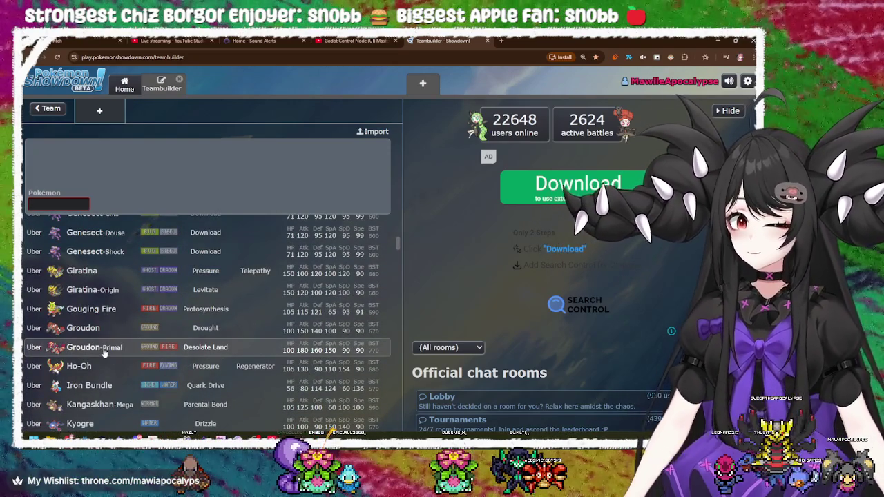
{"action": "scroll", "coordinate": [107, 346], "scroll_direction": "up", "scroll_amount": 3}
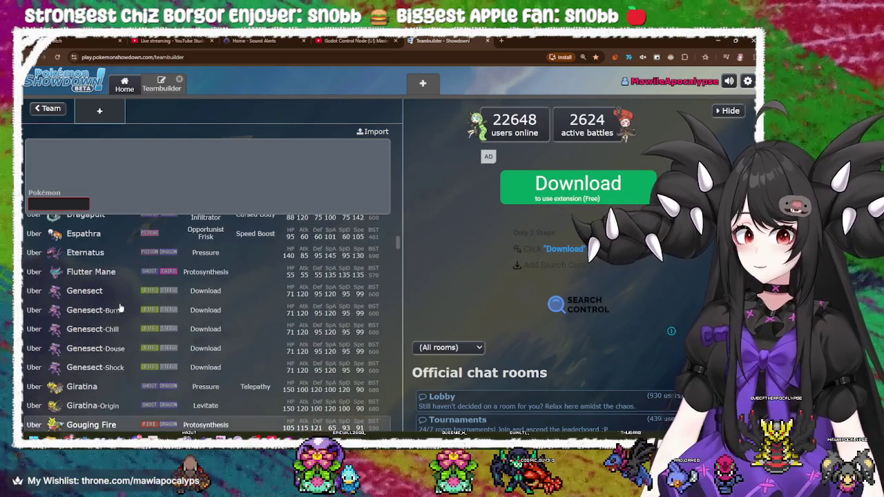
{"action": "scroll", "coordinate": [116, 333], "scroll_direction": "up", "scroll_amount": 2}
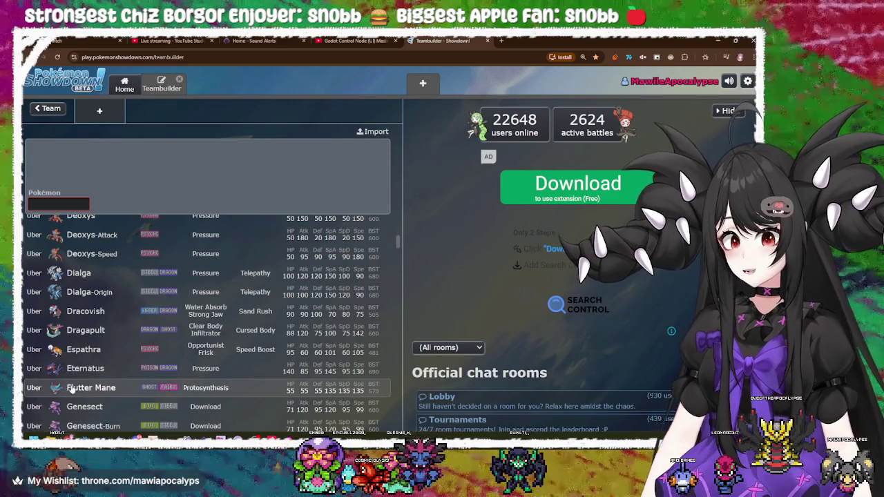
- Add Flutter Mane as the team's first Pokémon and return to the team overview
{"action": "left_click", "coordinate": [70, 391]}
{"action": "left_click", "coordinate": [80, 202]}
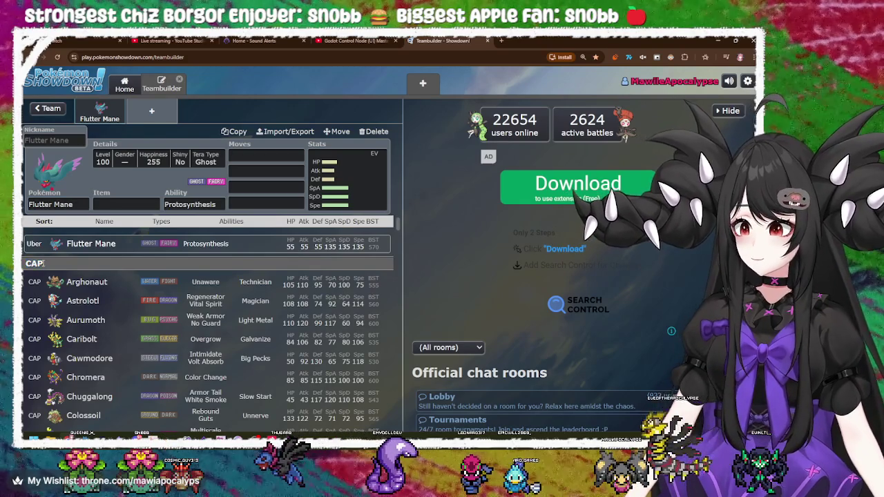
{"action": "left_click", "coordinate": [51, 109]}
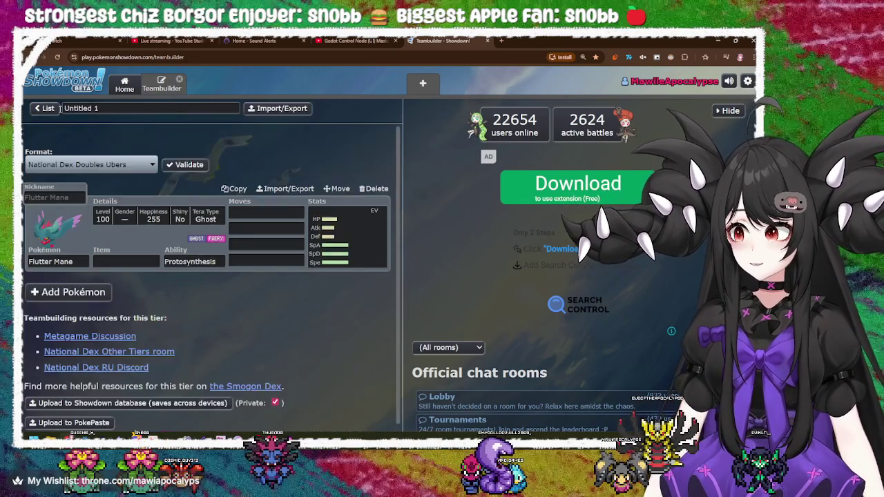
- Expand the Champions formats and favourite [Champions] OU
{"action": "left_click", "coordinate": [97, 166]}
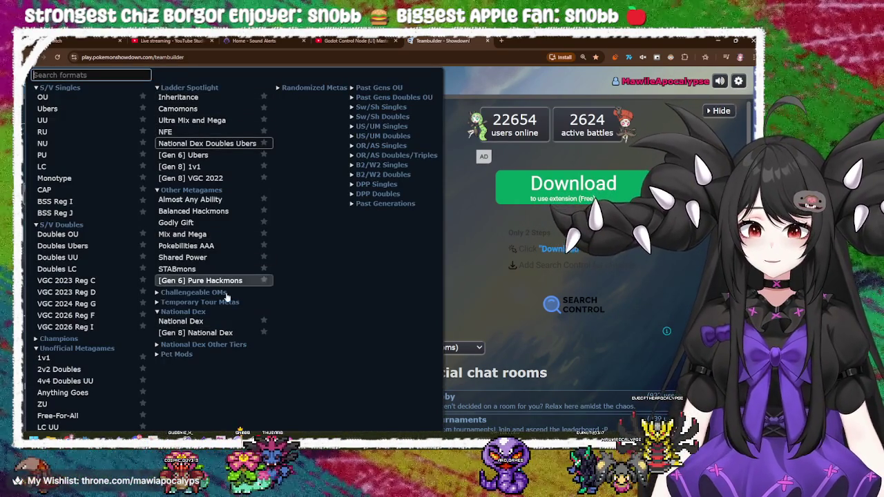
{"action": "scroll", "coordinate": [83, 332], "scroll_direction": "down", "scroll_amount": 1}
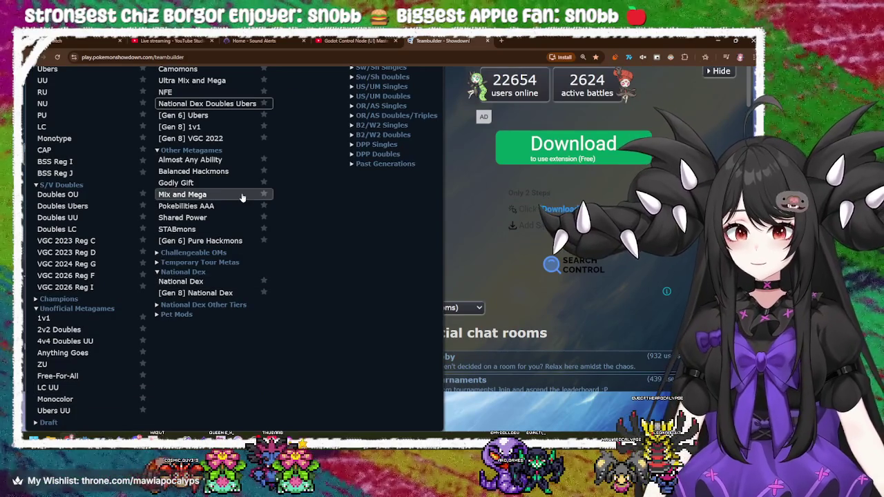
{"action": "scroll", "coordinate": [231, 220], "scroll_direction": "up", "scroll_amount": 1}
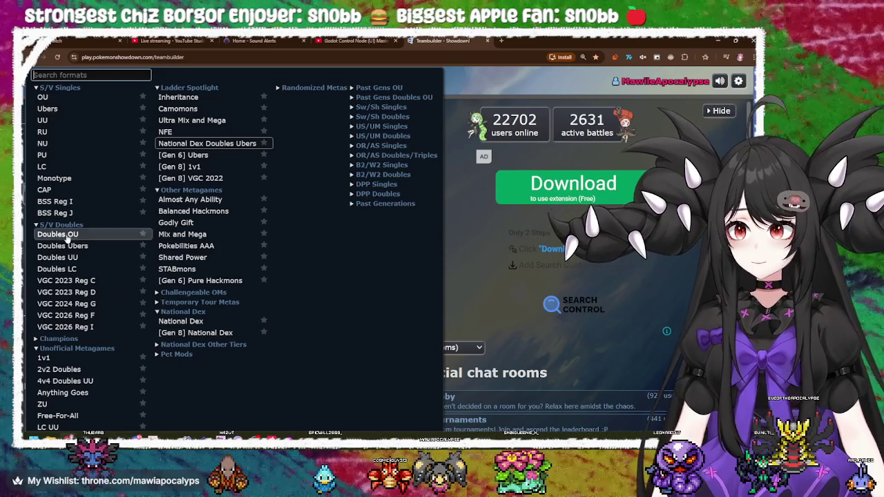
{"action": "scroll", "coordinate": [69, 330], "scroll_direction": "down", "scroll_amount": 1}
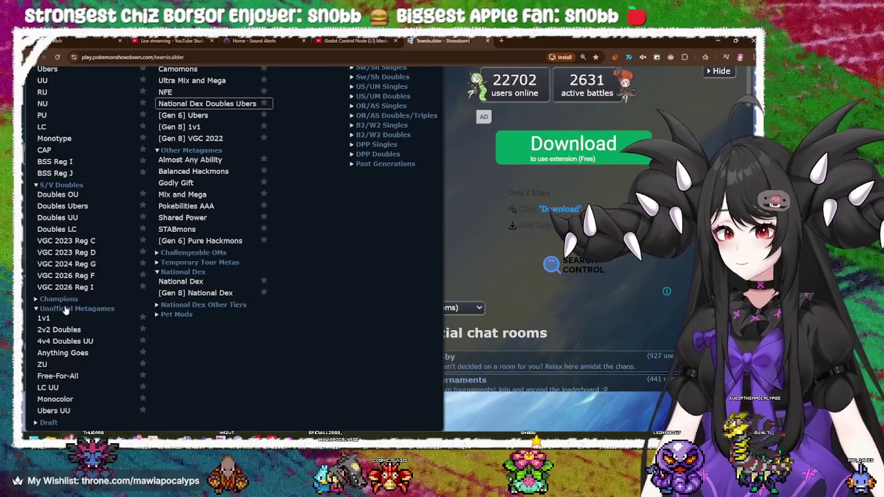
{"action": "left_click", "coordinate": [60, 301]}
{"action": "scroll", "coordinate": [87, 405], "scroll_direction": "down", "scroll_amount": 1}
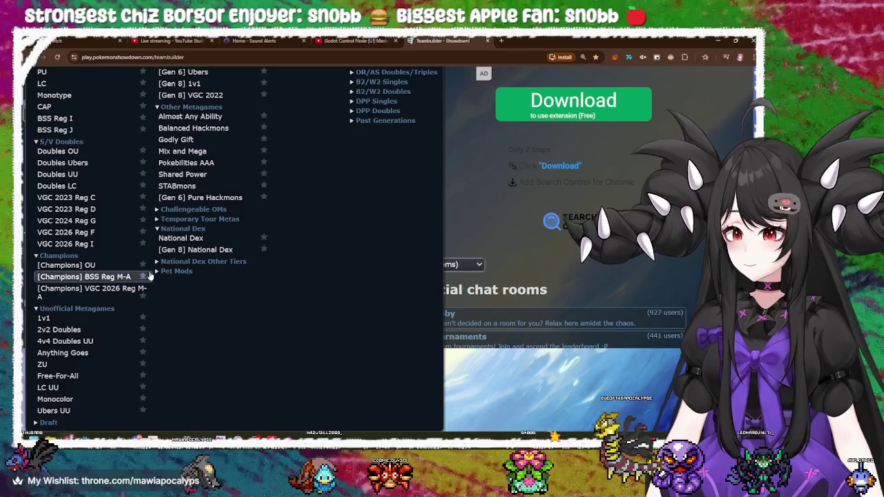
{"action": "left_click", "coordinate": [143, 267]}
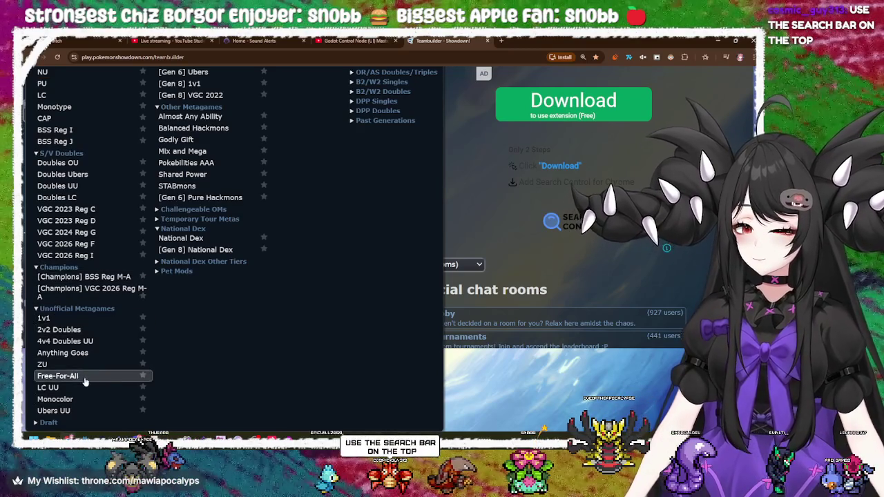
- Favourite NatDex 6v6 Doubles Draft under Draft and set it as the team format
{"action": "left_click", "coordinate": [50, 423]}
{"action": "scroll", "coordinate": [107, 373], "scroll_direction": "down", "scroll_amount": 3}
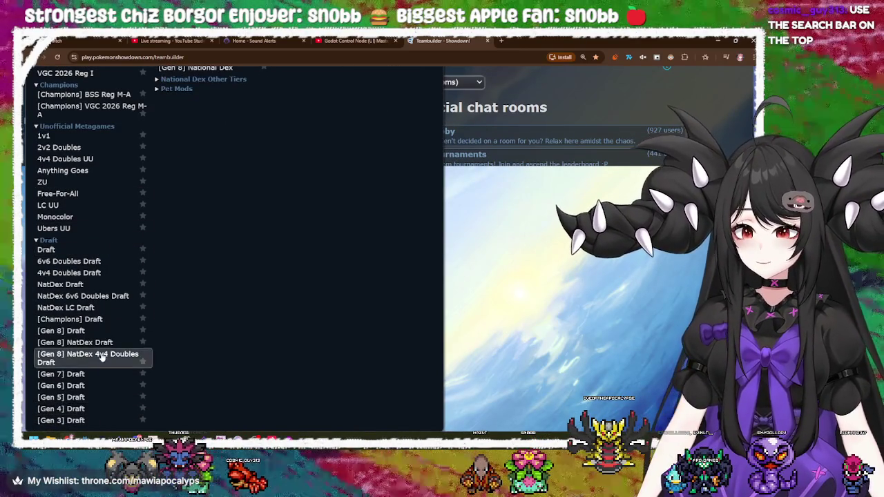
{"action": "left_click", "coordinate": [144, 295]}
{"action": "scroll", "coordinate": [125, 282], "scroll_direction": "up", "scroll_amount": 10}
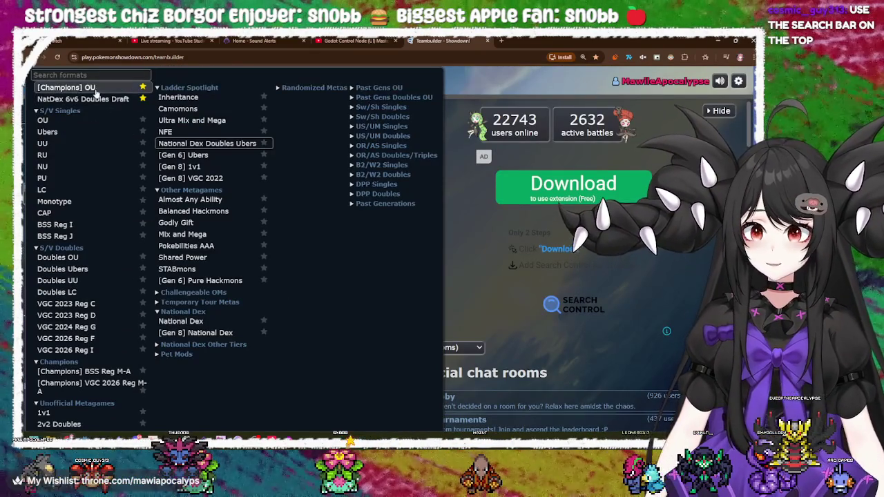
{"action": "left_click", "coordinate": [93, 103]}
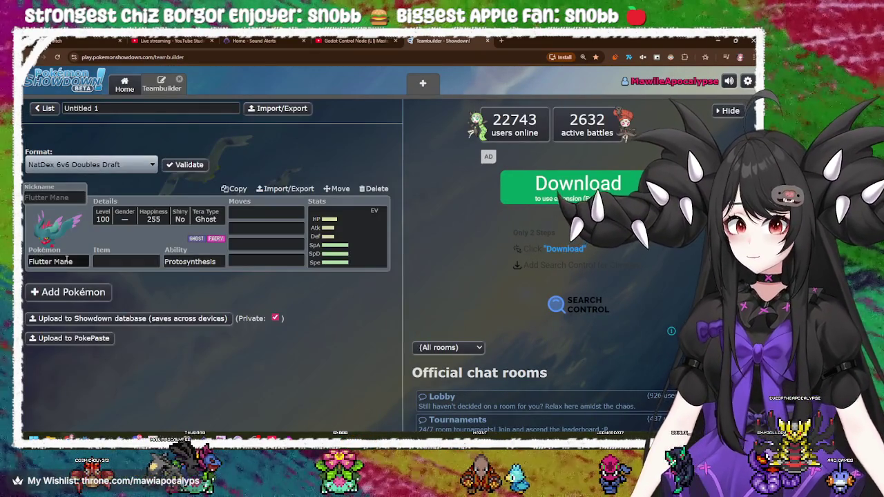
{"action": "left_click", "coordinate": [64, 264]}
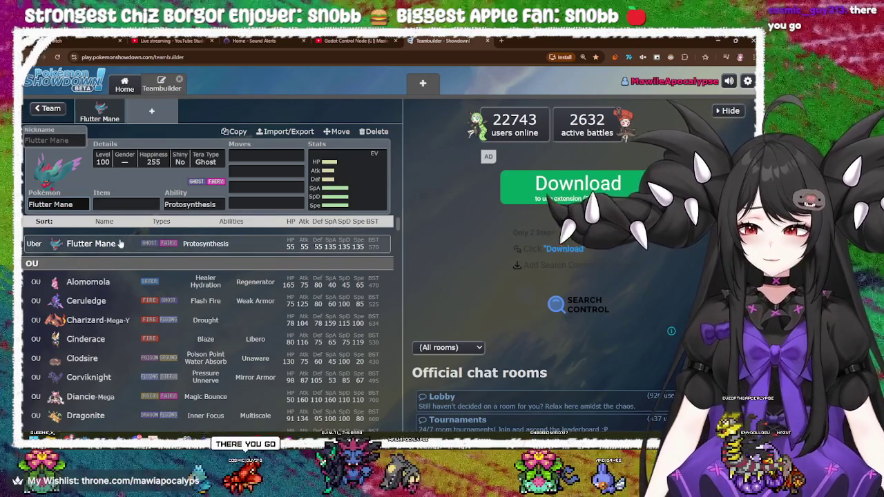
{"action": "scroll", "coordinate": [125, 246], "scroll_direction": "down", "scroll_amount": 3}
{"action": "scroll", "coordinate": [125, 250], "scroll_direction": "up", "scroll_amount": 3}
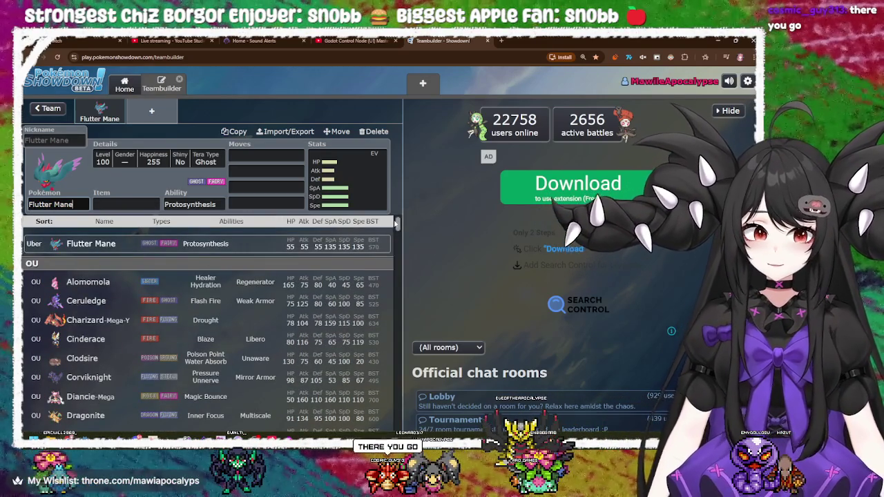
{"action": "left_click_drag", "start_coordinate": [398, 227], "coordinate": [404, 256]}
{"action": "left_click", "coordinate": [49, 108]}
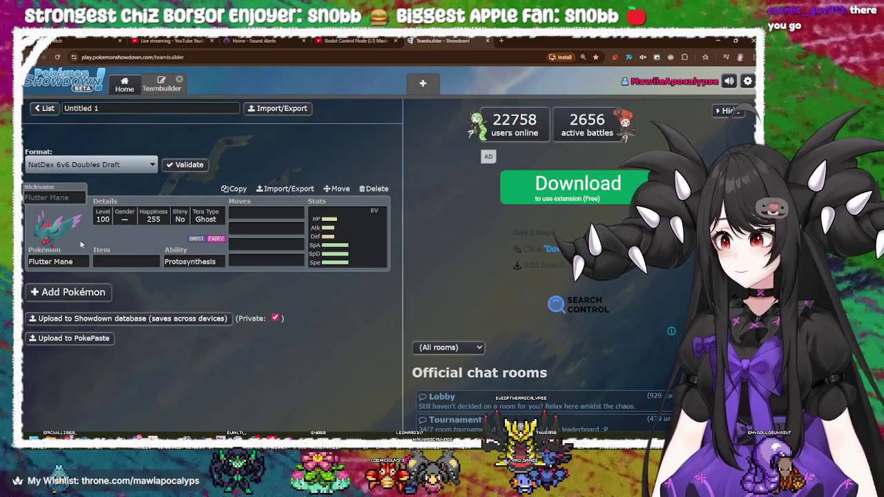
{"action": "left_click", "coordinate": [82, 260]}
{"action": "left_click_drag", "start_coordinate": [397, 218], "coordinate": [396, 247]}
{"action": "scroll", "coordinate": [179, 315], "scroll_direction": "up", "scroll_amount": 10}
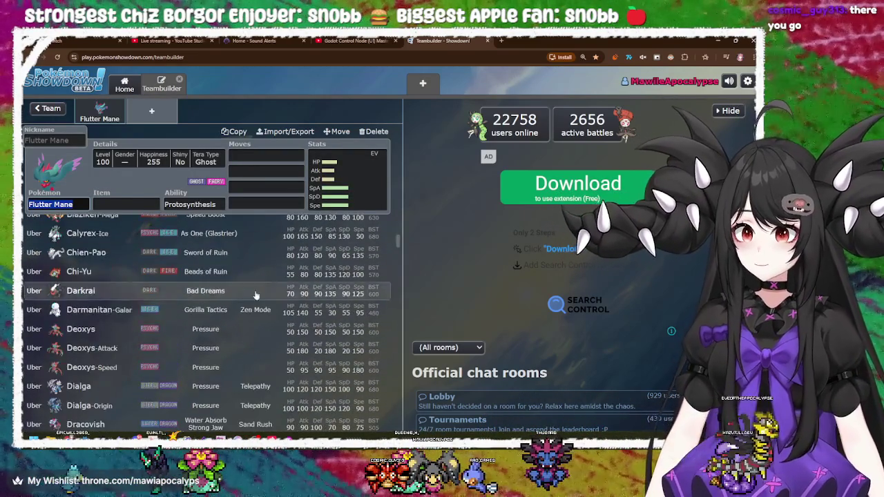
{"action": "scroll", "coordinate": [179, 314], "scroll_direction": "down", "scroll_amount": 5}
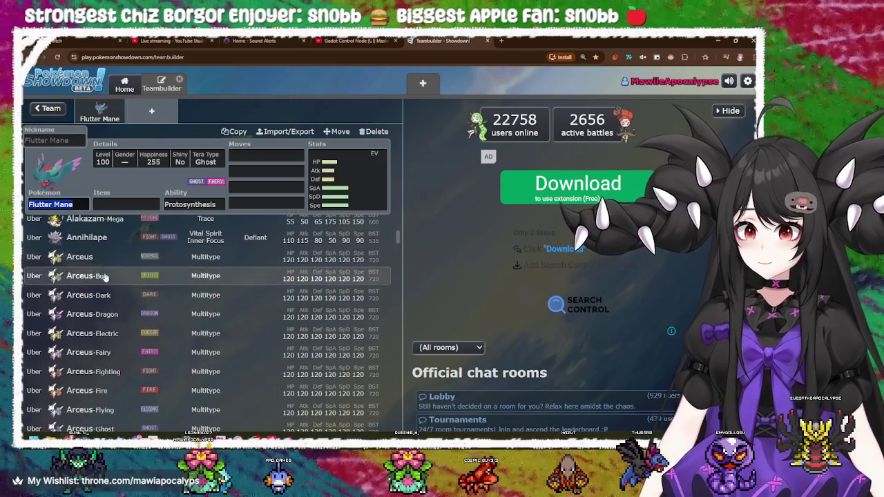
{"action": "scroll", "coordinate": [107, 266], "scroll_direction": "down", "scroll_amount": 3}
{"action": "scroll", "coordinate": [109, 240], "scroll_direction": "up", "scroll_amount": 5}
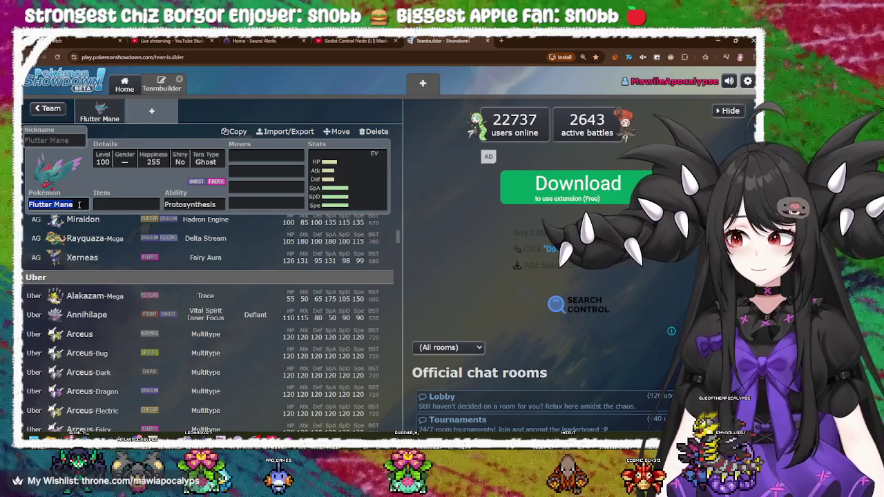
{"action": "left_click", "coordinate": [315, 171]}
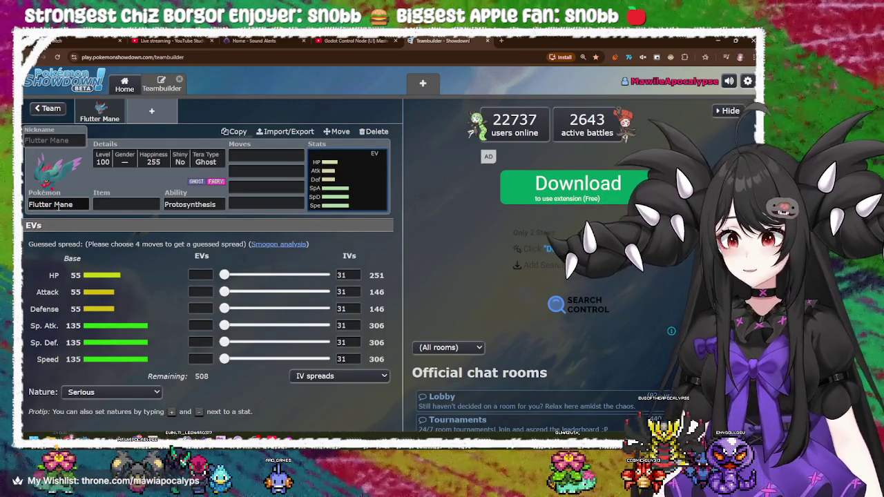
{"action": "left_click", "coordinate": [60, 205]}
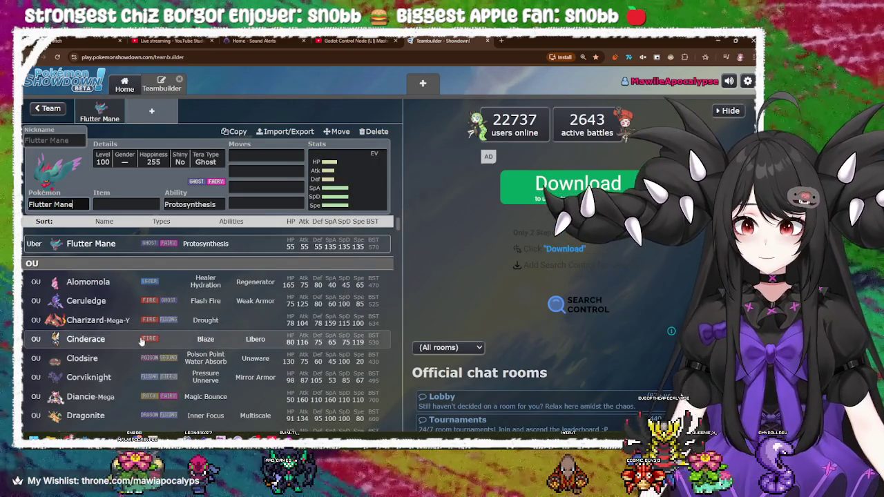
{"action": "scroll", "coordinate": [207, 311], "scroll_direction": "down", "scroll_amount": 3}
{"action": "left_click", "coordinate": [351, 181]}
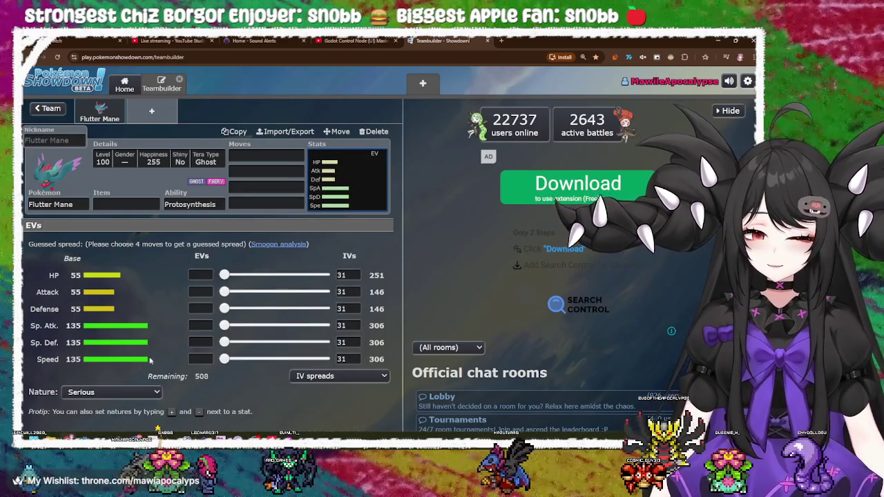
{"action": "left_click", "coordinate": [74, 203]}
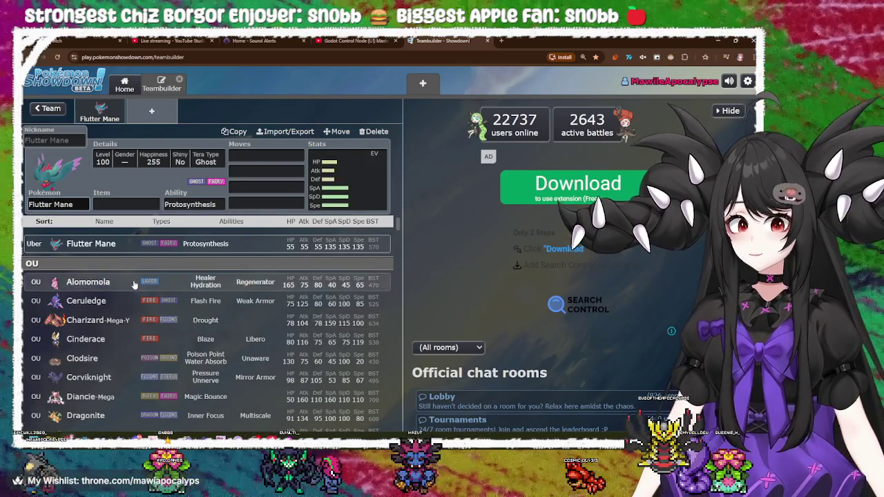
{"action": "scroll", "coordinate": [166, 304], "scroll_direction": "down", "scroll_amount": 15}
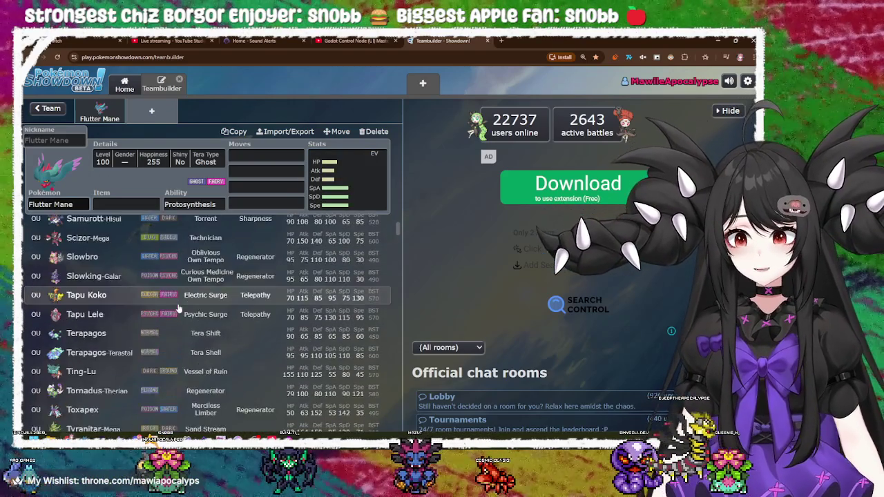
{"action": "scroll", "coordinate": [159, 304], "scroll_direction": "down", "scroll_amount": 3}
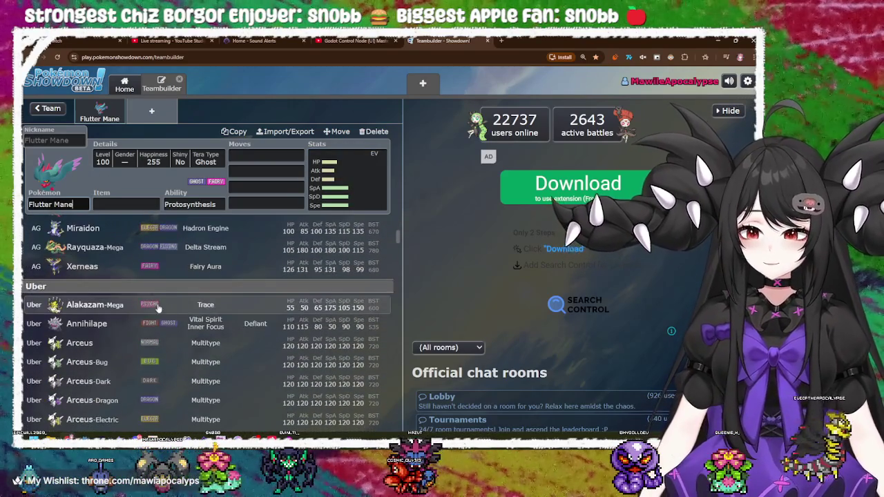
{"action": "scroll", "coordinate": [103, 280], "scroll_direction": "up", "scroll_amount": 1}
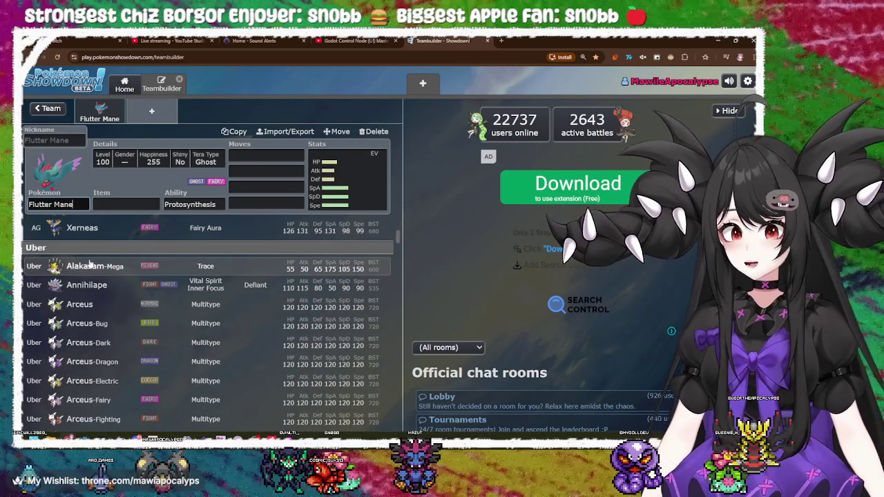
{"action": "scroll", "coordinate": [84, 270], "scroll_direction": "down", "scroll_amount": 5}
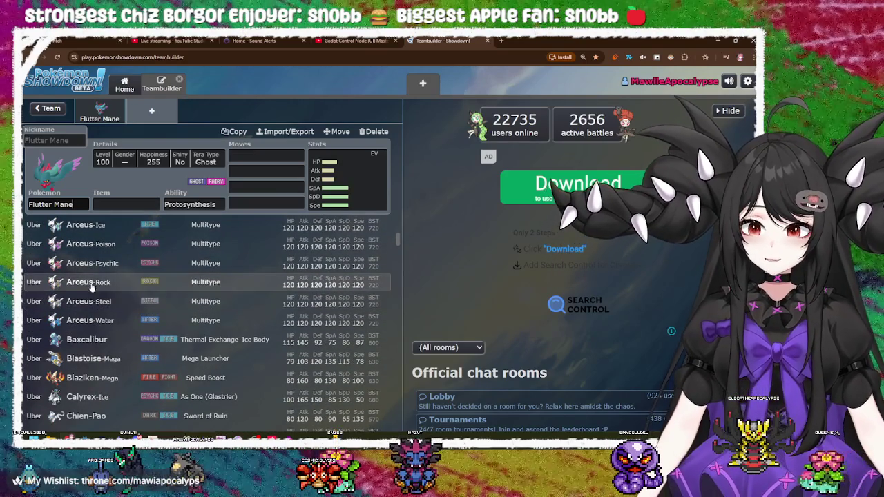
{"action": "scroll", "coordinate": [128, 331], "scroll_direction": "down", "scroll_amount": 2}
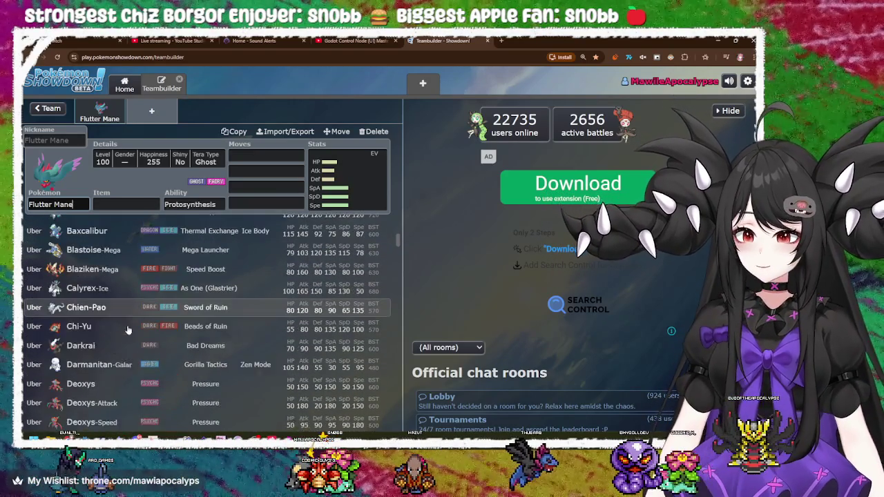
{"action": "scroll", "coordinate": [128, 331], "scroll_direction": "down", "scroll_amount": 1}
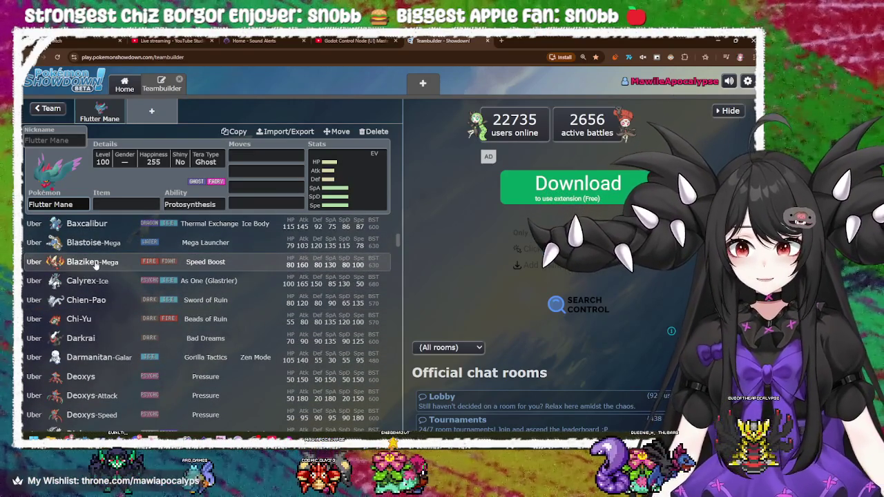
{"action": "scroll", "coordinate": [97, 265], "scroll_direction": "down", "scroll_amount": 2}
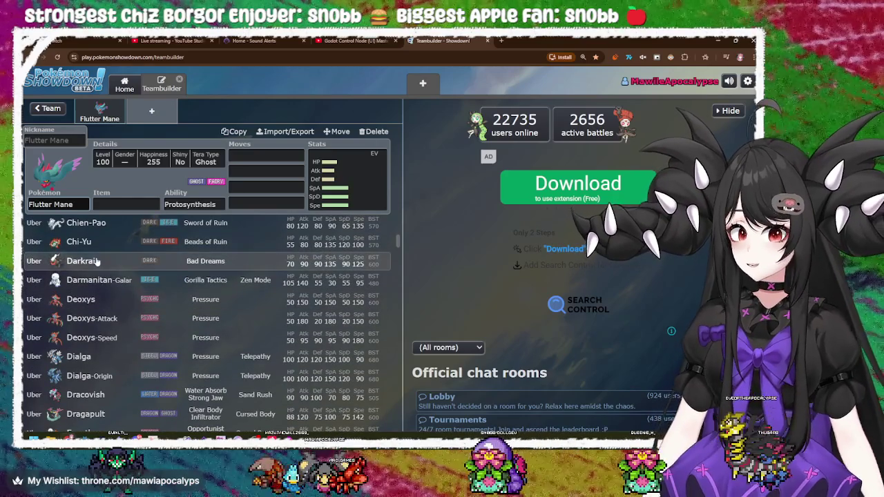
{"action": "scroll", "coordinate": [96, 276], "scroll_direction": "down", "scroll_amount": 2}
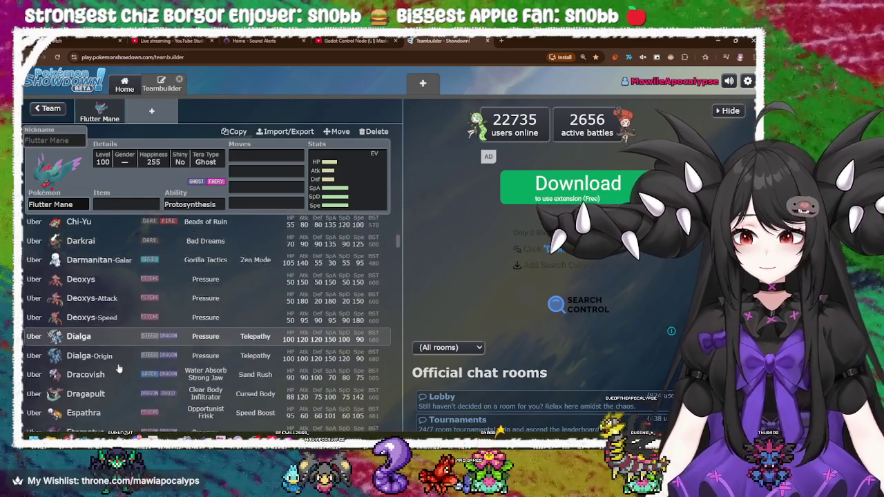
{"action": "scroll", "coordinate": [99, 300], "scroll_direction": "up", "scroll_amount": 2}
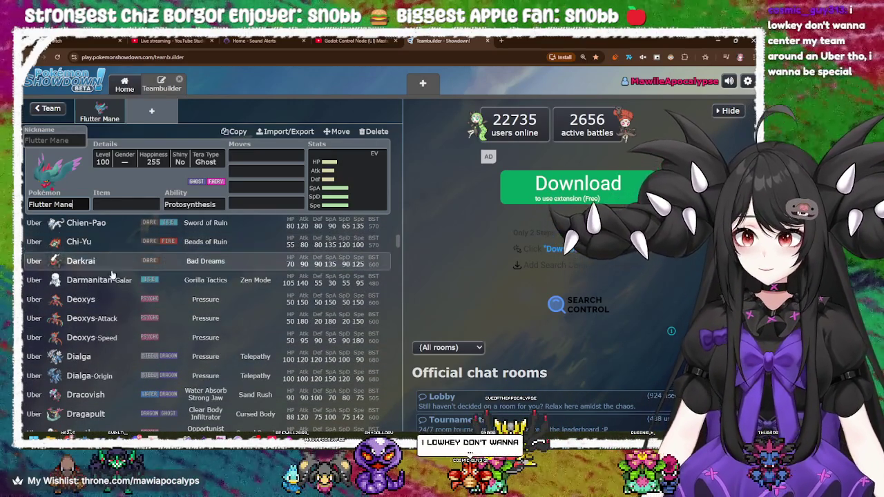
{"action": "scroll", "coordinate": [114, 276], "scroll_direction": "down", "scroll_amount": 3}
{"action": "scroll", "coordinate": [107, 313], "scroll_direction": "down", "scroll_amount": 2}
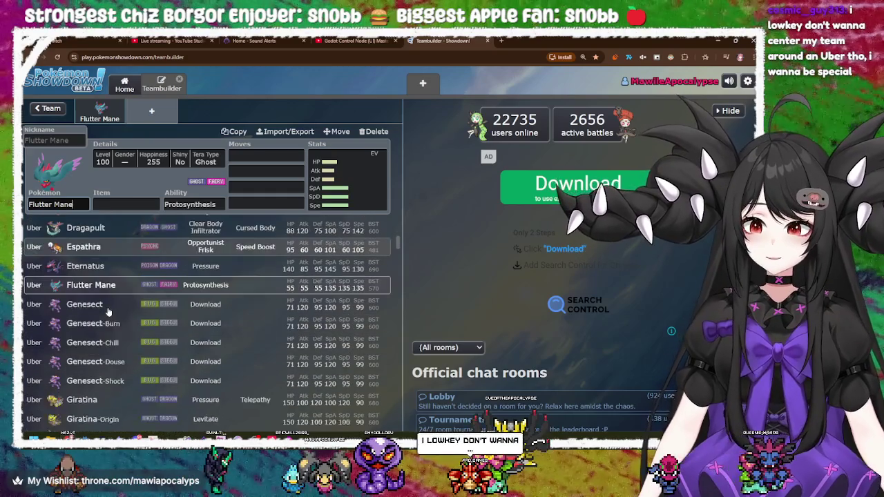
{"action": "scroll", "coordinate": [107, 313], "scroll_direction": "down", "scroll_amount": 3}
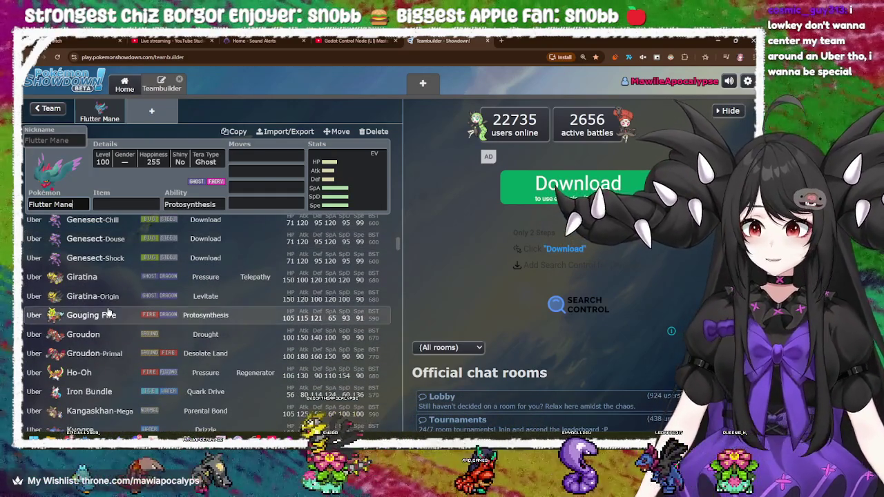
{"action": "scroll", "coordinate": [108, 313], "scroll_direction": "down", "scroll_amount": 2}
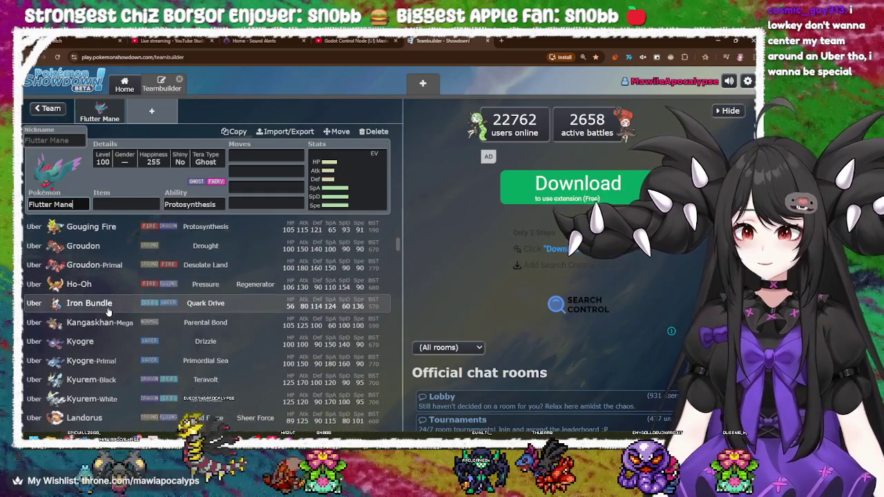
{"action": "scroll", "coordinate": [109, 313], "scroll_direction": "down", "scroll_amount": 2}
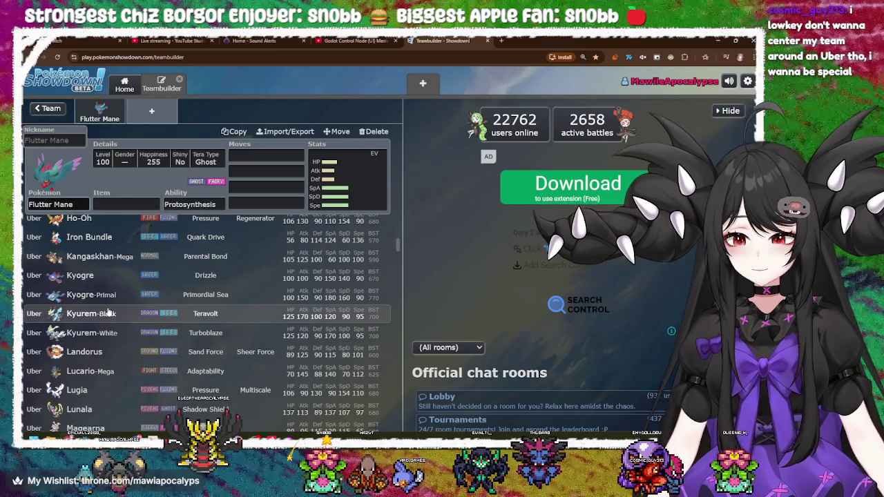
{"action": "scroll", "coordinate": [108, 313], "scroll_direction": "down", "scroll_amount": 5}
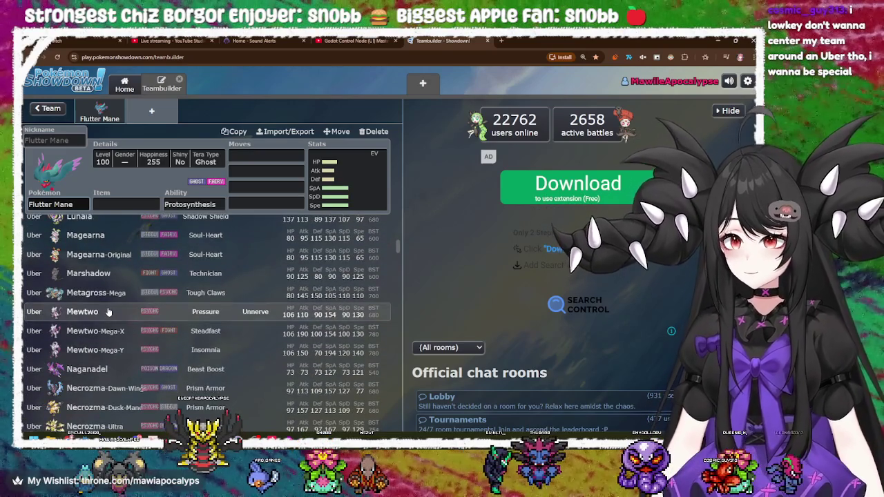
{"action": "scroll", "coordinate": [109, 313], "scroll_direction": "up", "scroll_amount": 2}
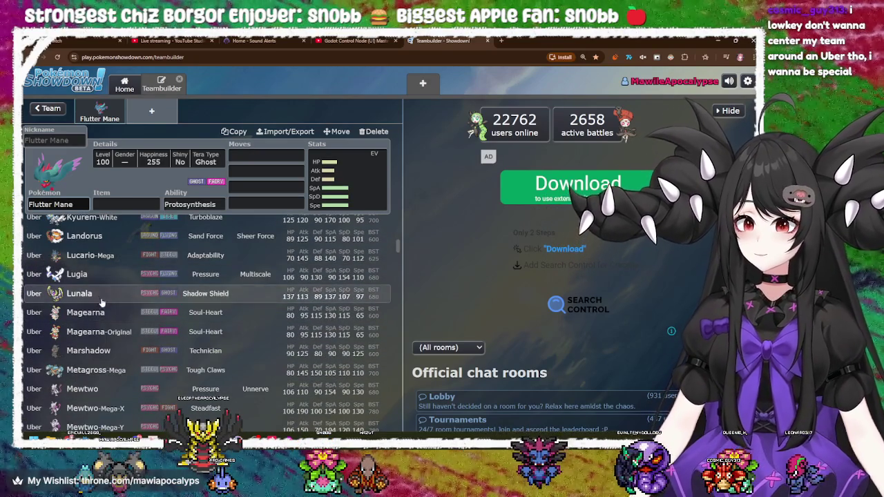
{"action": "scroll", "coordinate": [99, 311], "scroll_direction": "down", "scroll_amount": 5}
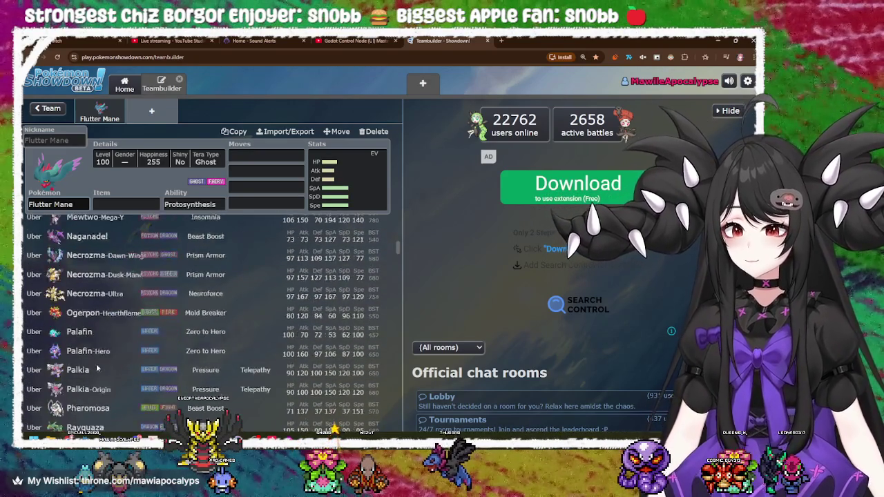
{"action": "scroll", "coordinate": [97, 368], "scroll_direction": "down", "scroll_amount": 2}
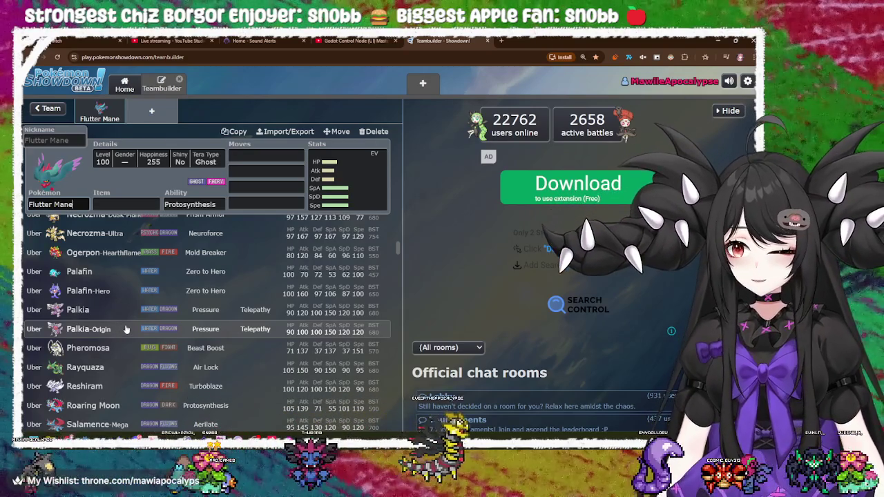
{"action": "scroll", "coordinate": [126, 329], "scroll_direction": "down", "scroll_amount": 5}
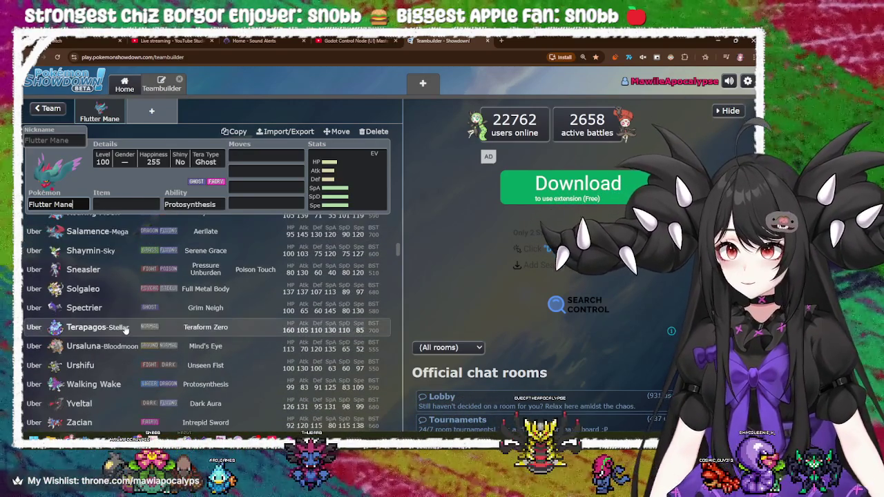
{"action": "scroll", "coordinate": [125, 331], "scroll_direction": "up", "scroll_amount": 6}
{"action": "scroll", "coordinate": [126, 329], "scroll_direction": "up", "scroll_amount": 10}
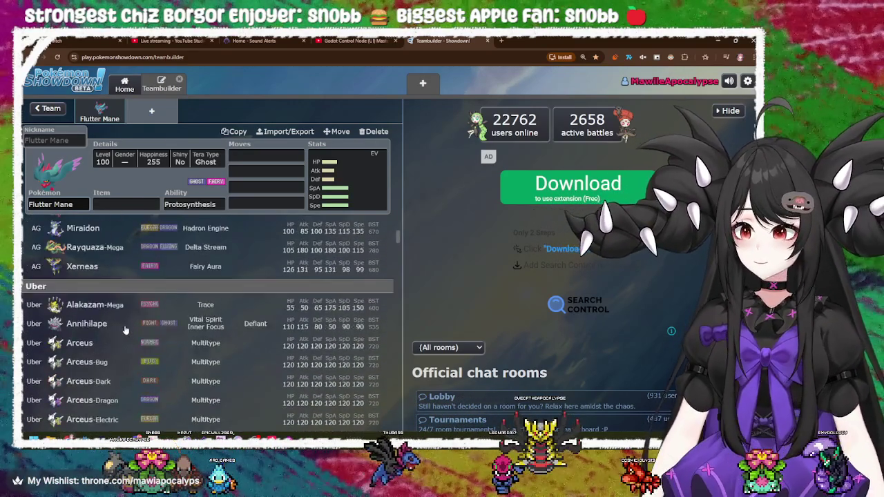
{"action": "scroll", "coordinate": [126, 330], "scroll_direction": "down", "scroll_amount": 15}
{"action": "scroll", "coordinate": [126, 307], "scroll_direction": "up", "scroll_amount": 8}
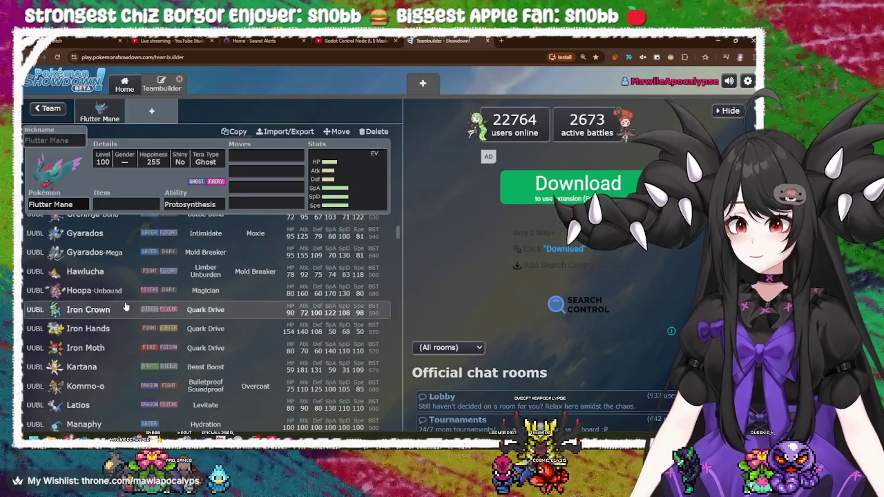
{"action": "scroll", "coordinate": [128, 308], "scroll_direction": "down", "scroll_amount": 2}
{"action": "scroll", "coordinate": [127, 308], "scroll_direction": "down", "scroll_amount": 2}
{"action": "scroll", "coordinate": [126, 309], "scroll_direction": "up", "scroll_amount": 3}
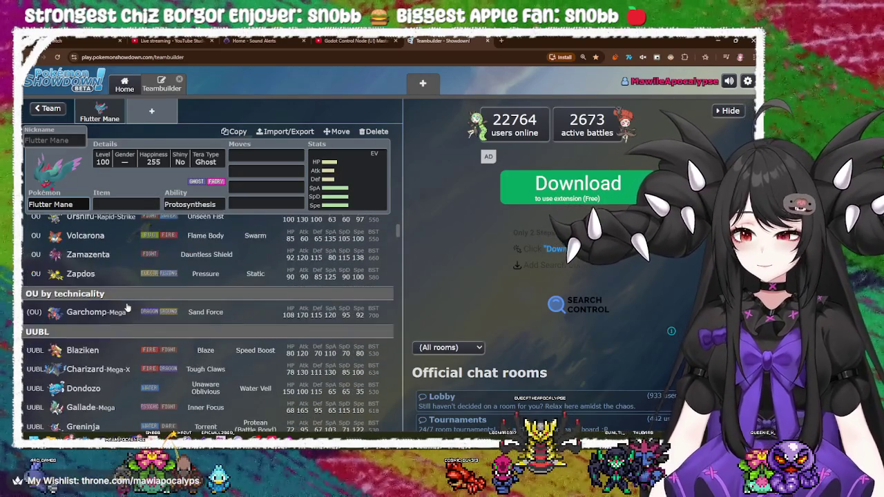
{"action": "scroll", "coordinate": [114, 263], "scroll_direction": "down", "scroll_amount": 12}
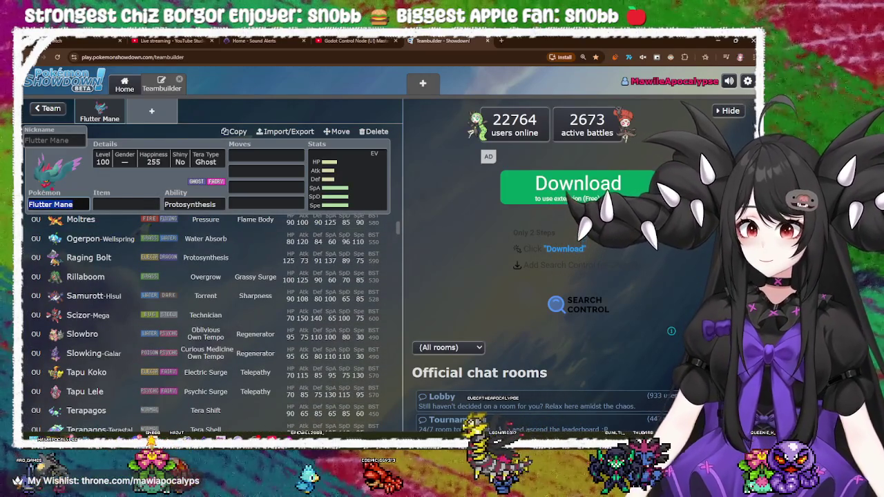
{"action": "type", "text": "mawi"}
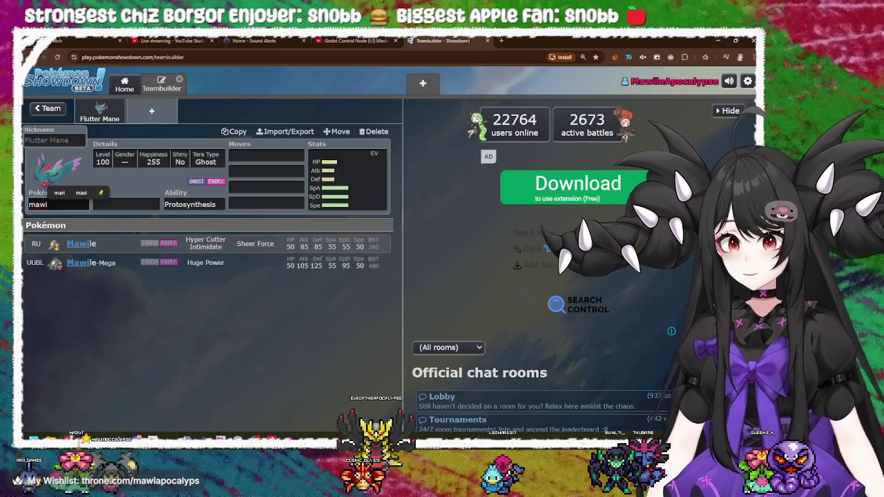
- Confirm Mawile in the slot, then clear the Pokémon name to show the full species list
{"action": "key", "text": "Return"}
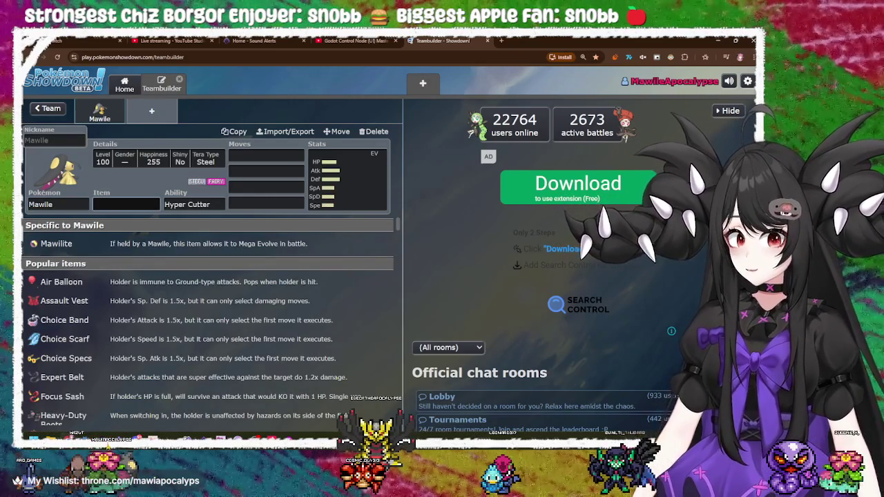
{"action": "left_click", "coordinate": [81, 205]}
{"action": "left_click", "coordinate": [134, 202]}
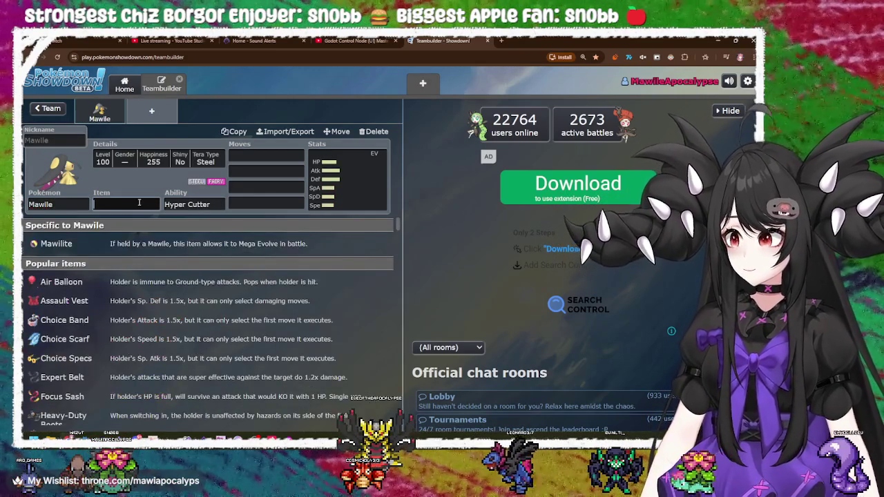
{"action": "key", "text": "shift+Tab"}
{"action": "key", "text": "Tab"}
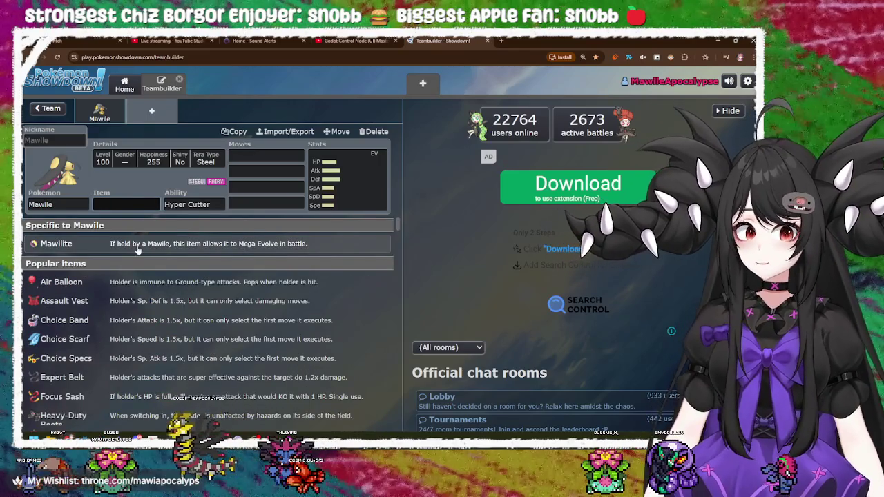
{"action": "key", "text": "shift+Tab"}
{"action": "key", "text": "BackSpace"}
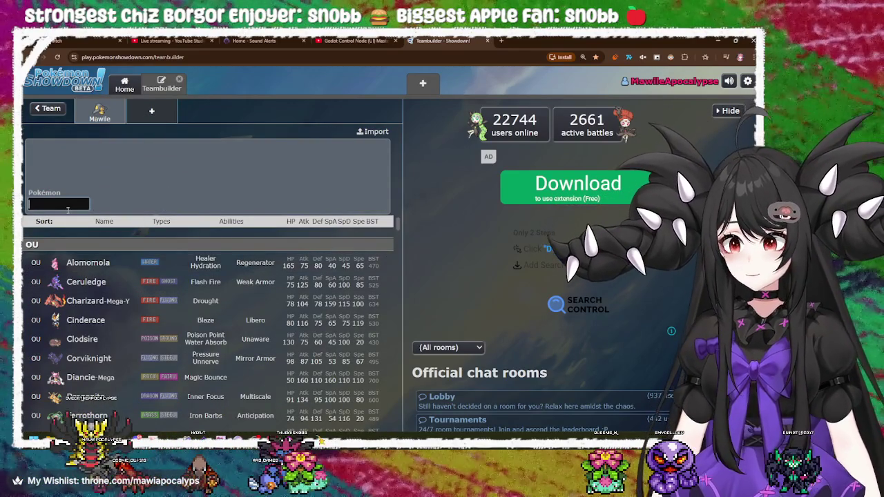
- Filter the Pokémon list with 'uber' and scroll through the Uber-tier species
{"action": "type", "text": "uber"}
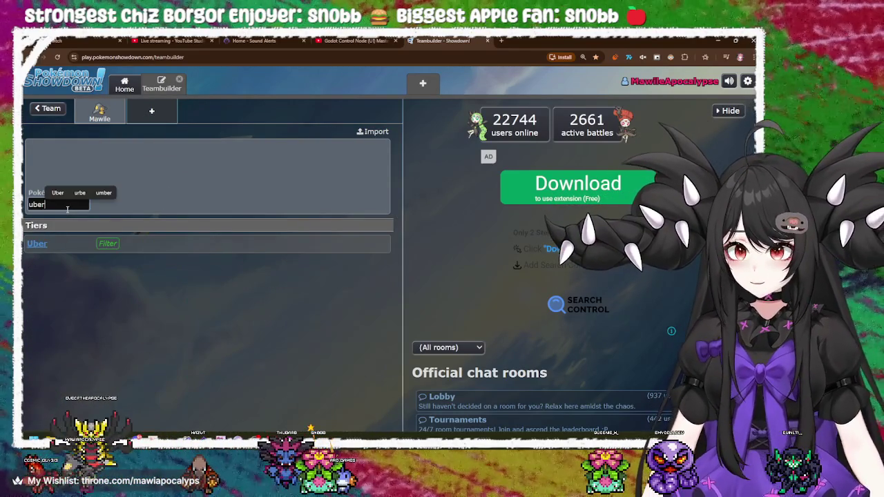
{"action": "key", "text": "Return"}
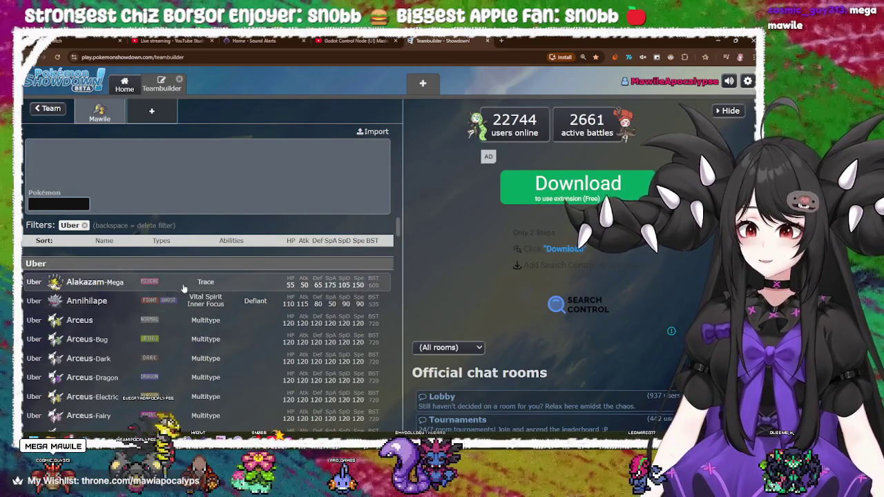
{"action": "scroll", "coordinate": [221, 376], "scroll_direction": "down", "scroll_amount": 3}
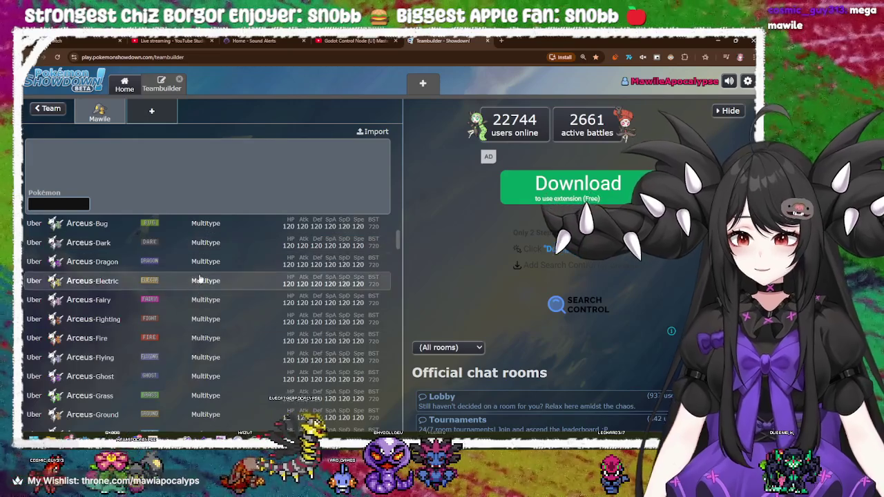
{"action": "scroll", "coordinate": [228, 353], "scroll_direction": "down", "scroll_amount": 5}
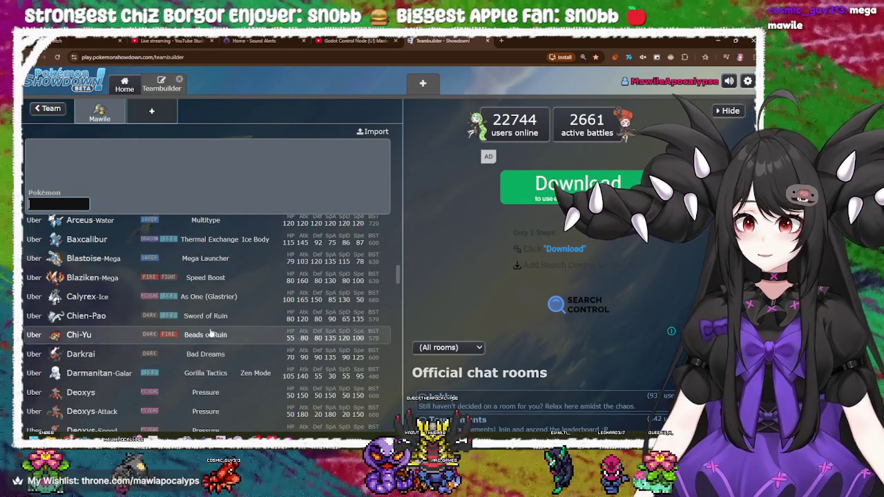
- Return to Mawile's set and open its EV, IV and Nature editor
{"action": "left_click", "coordinate": [100, 114]}
{"action": "left_click", "coordinate": [331, 200]}
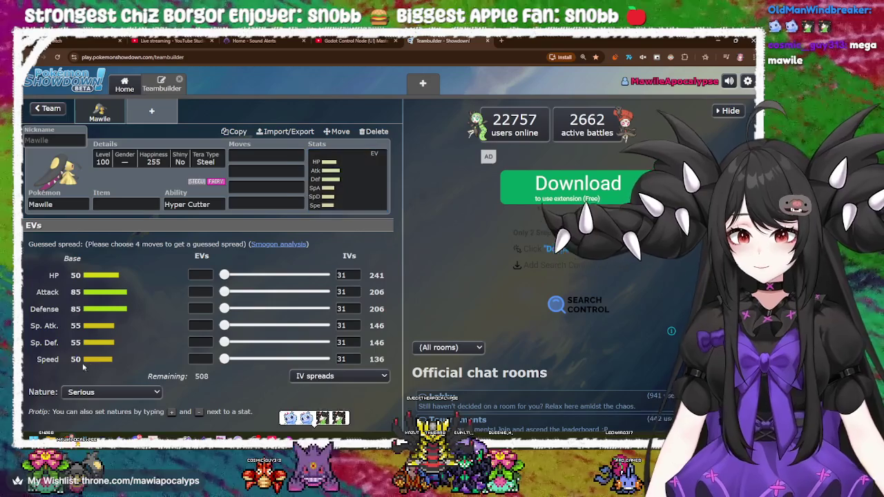
{"action": "double_click", "coordinate": [73, 360]}
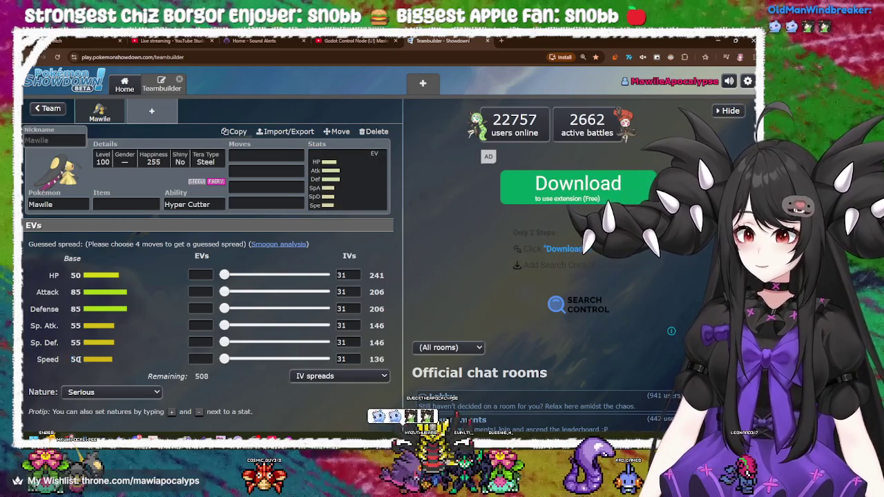
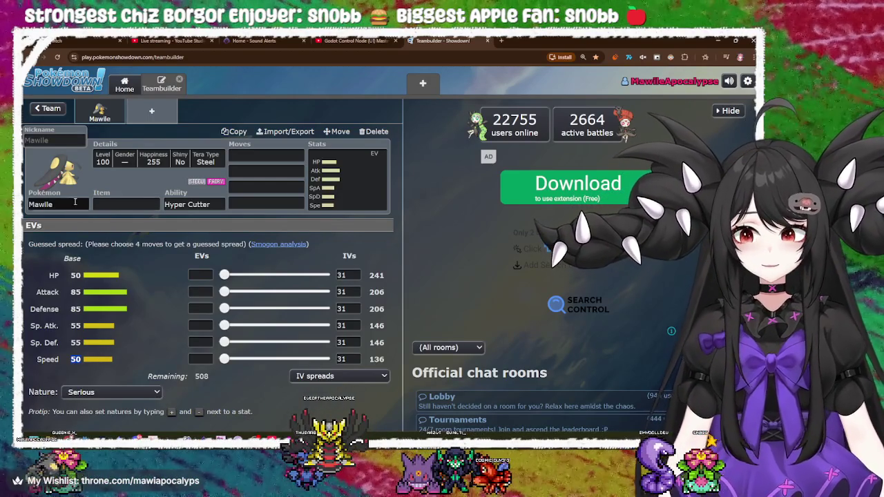
- Pick Mawile from the 'Maw' search results, then open a new blank slot listing OU species
{"action": "left_click", "coordinate": [66, 202]}
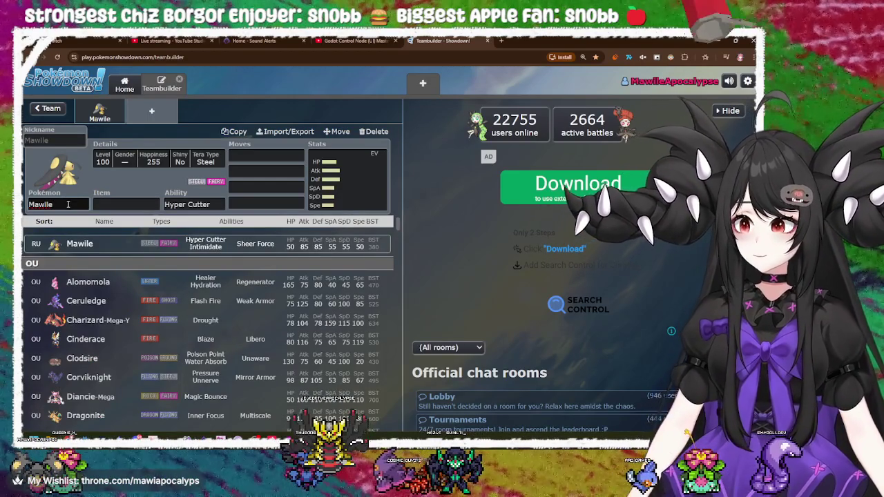
{"action": "key", "text": "BackSpace"}
{"action": "key", "text": "BackSpace"}
{"action": "key", "text": "BackSpace"}
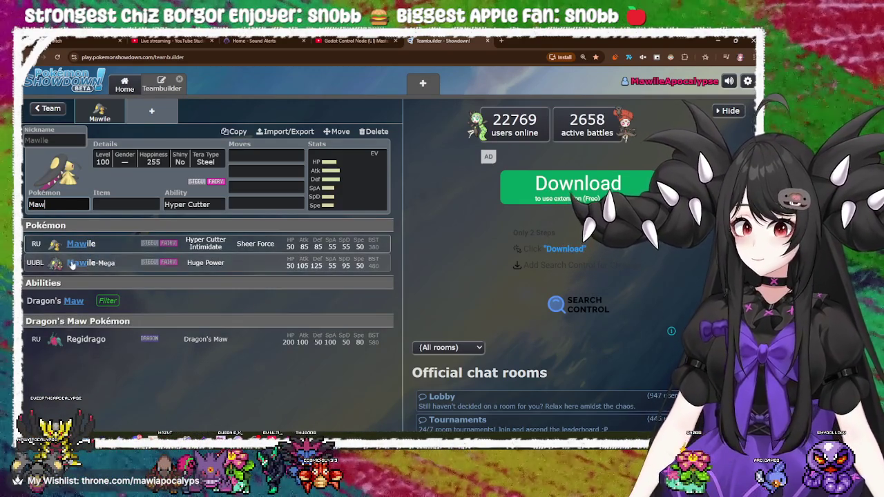
{"action": "left_click", "coordinate": [81, 245]}
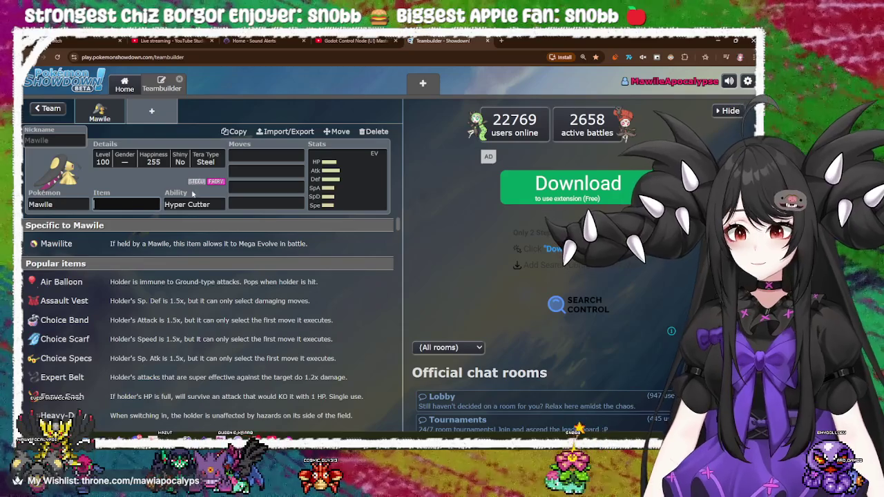
{"action": "left_click", "coordinate": [152, 110]}
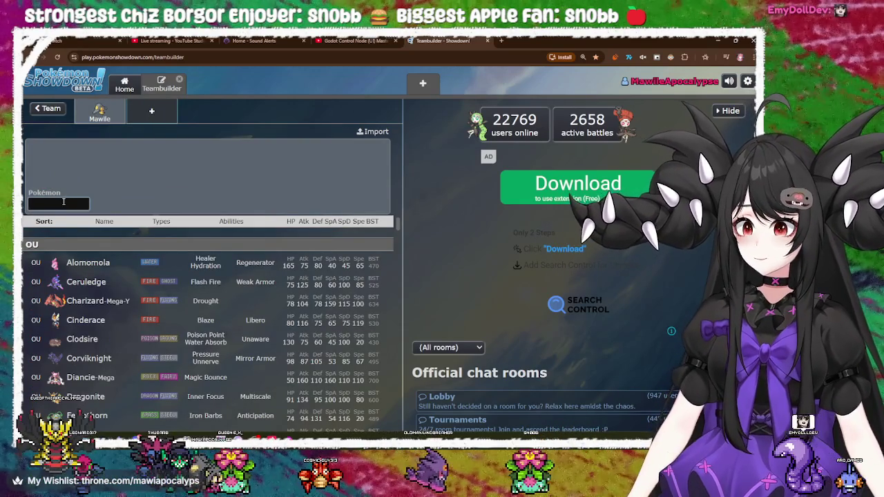
- Re-enter Mawile in the Pokémon field and browse the species list
{"action": "type", "text": "Mawile"}
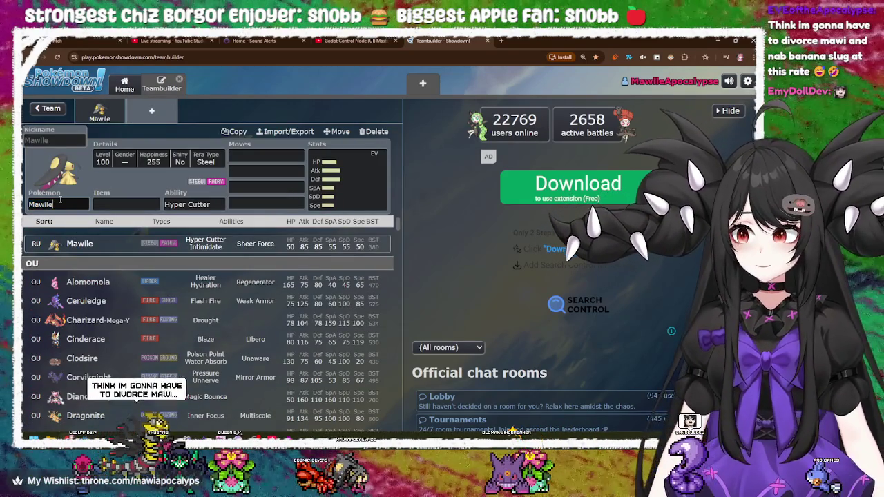
{"action": "double_click", "coordinate": [60, 200]}
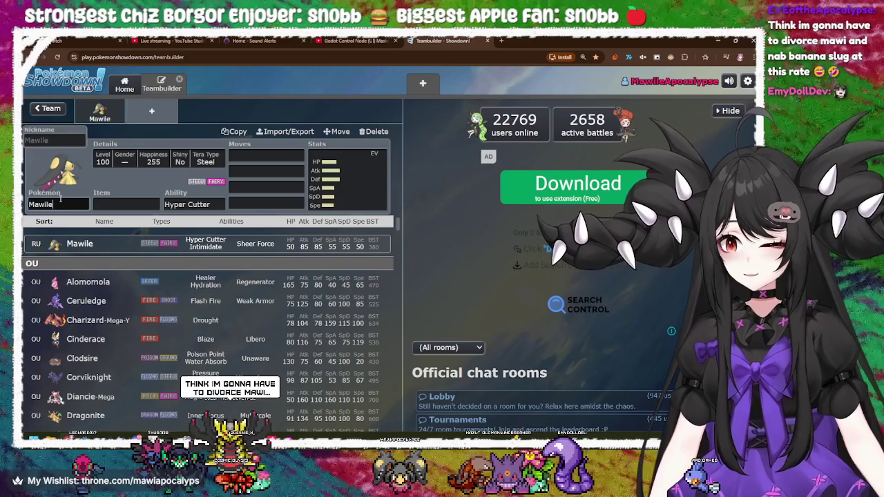
{"action": "scroll", "coordinate": [126, 369], "scroll_direction": "down", "scroll_amount": 3}
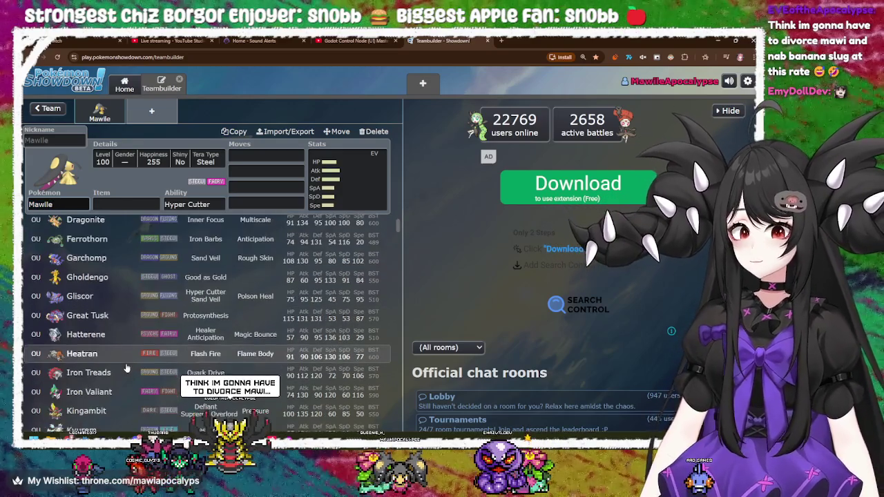
{"action": "scroll", "coordinate": [126, 369], "scroll_direction": "down", "scroll_amount": 10}
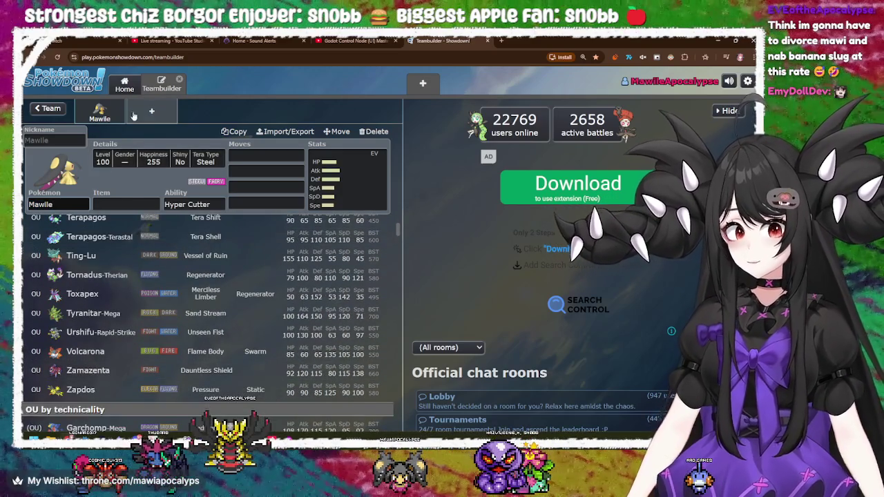
- Start a blank Pokémon search filtered to the 'uber' tier
{"action": "left_click", "coordinate": [134, 116]}
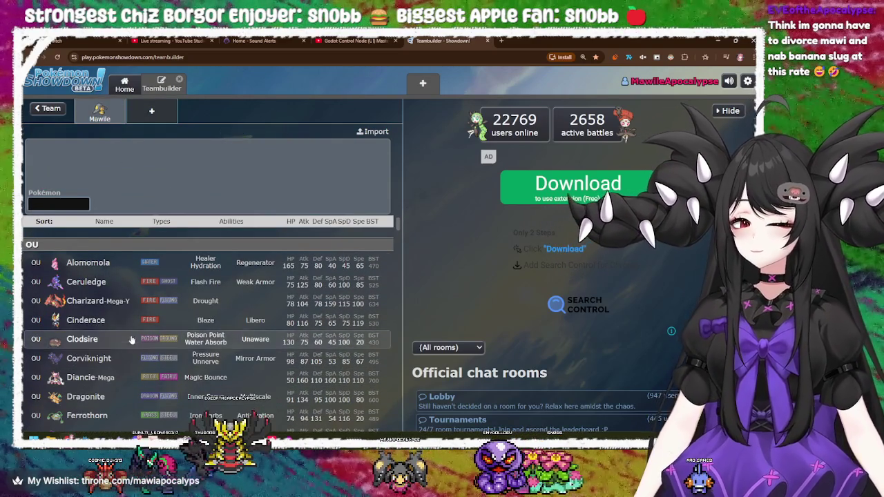
{"action": "type", "text": "uber"}
{"action": "key", "text": "Return"}
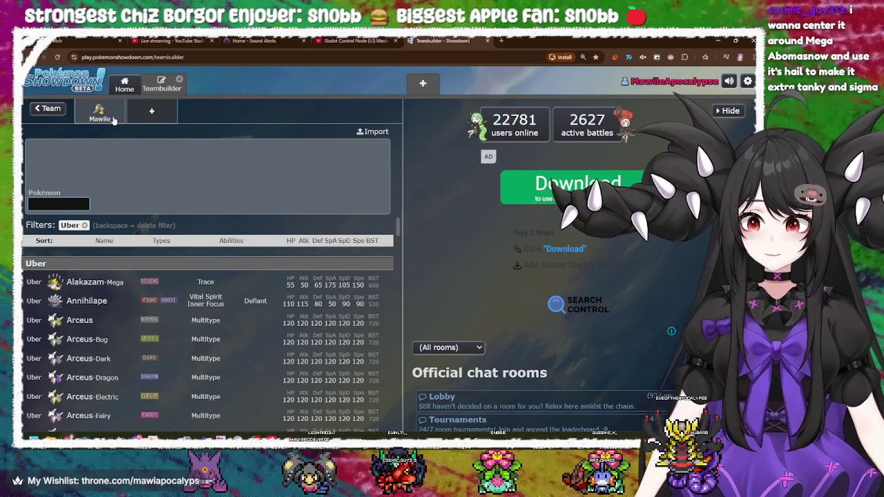
- Reopen Mawile's set, view its stat spread, and list its learnable moves
{"action": "left_click", "coordinate": [114, 121]}
{"action": "left_click", "coordinate": [312, 206]}
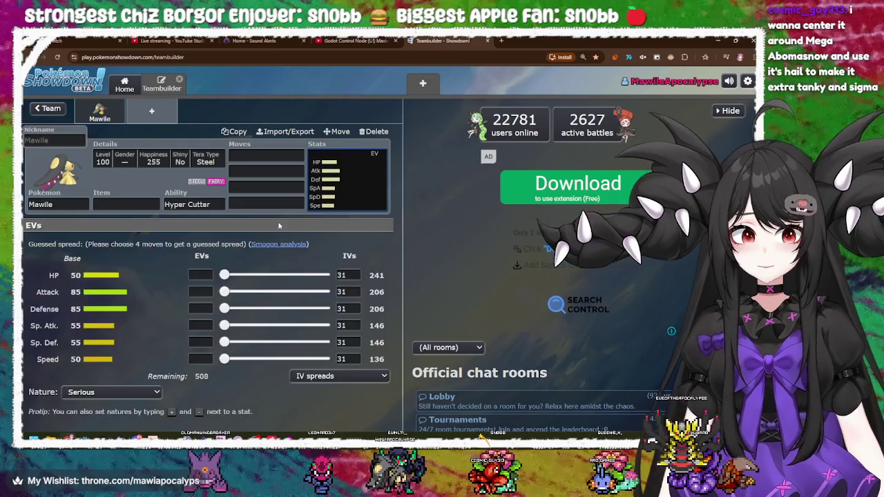
{"action": "left_click", "coordinate": [239, 182]}
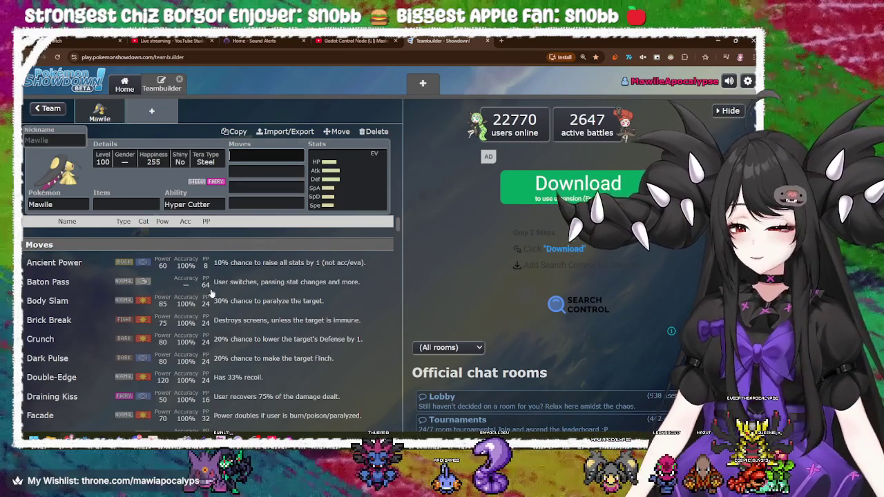
{"action": "scroll", "coordinate": [218, 377], "scroll_direction": "down", "scroll_amount": 3}
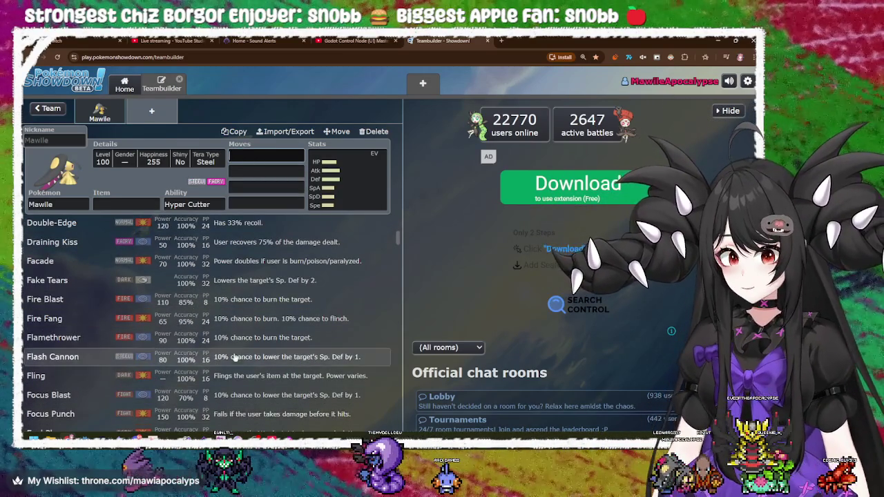
{"action": "scroll", "coordinate": [234, 361], "scroll_direction": "down", "scroll_amount": 2}
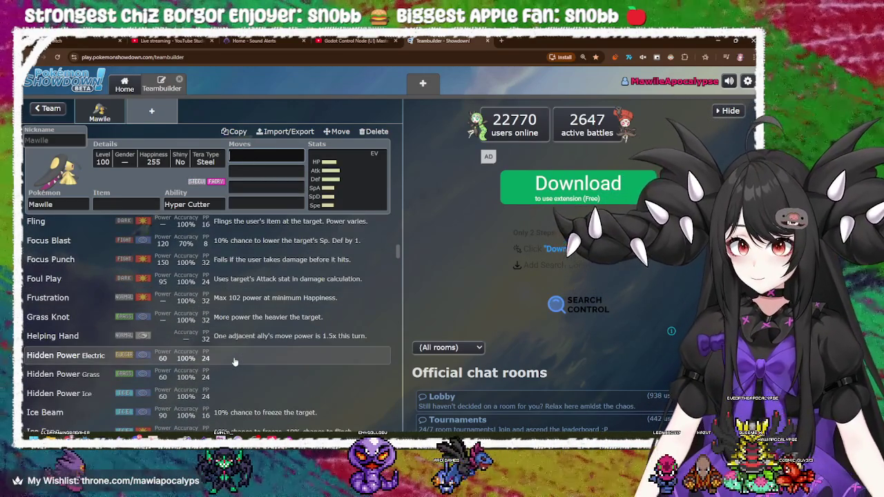
{"action": "scroll", "coordinate": [233, 362], "scroll_direction": "down", "scroll_amount": 1}
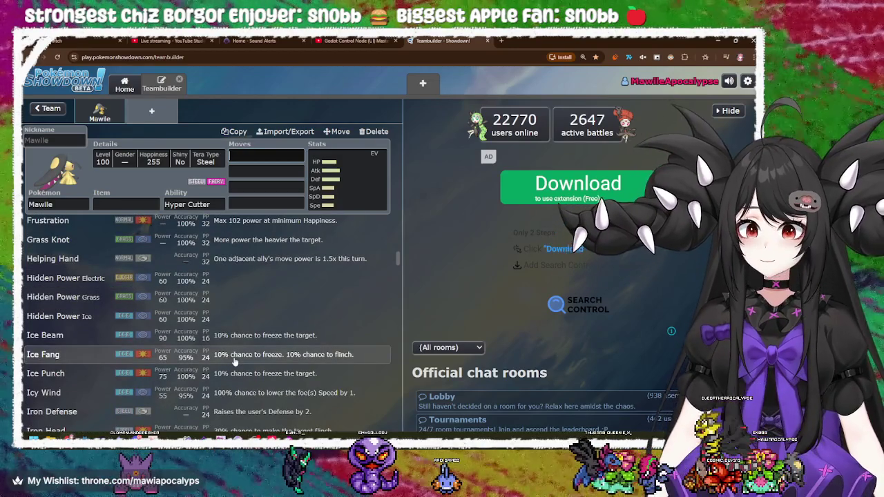
{"action": "scroll", "coordinate": [234, 361], "scroll_direction": "down", "scroll_amount": 3}
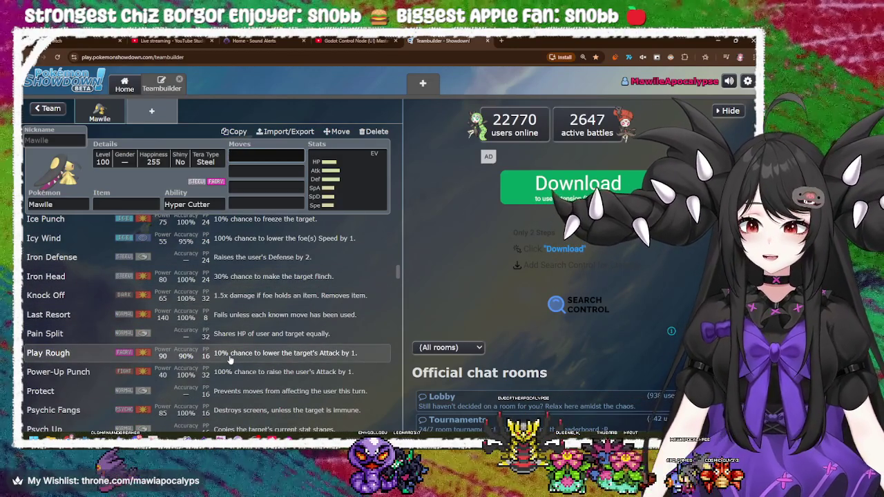
{"action": "scroll", "coordinate": [232, 359], "scroll_direction": "down", "scroll_amount": 2}
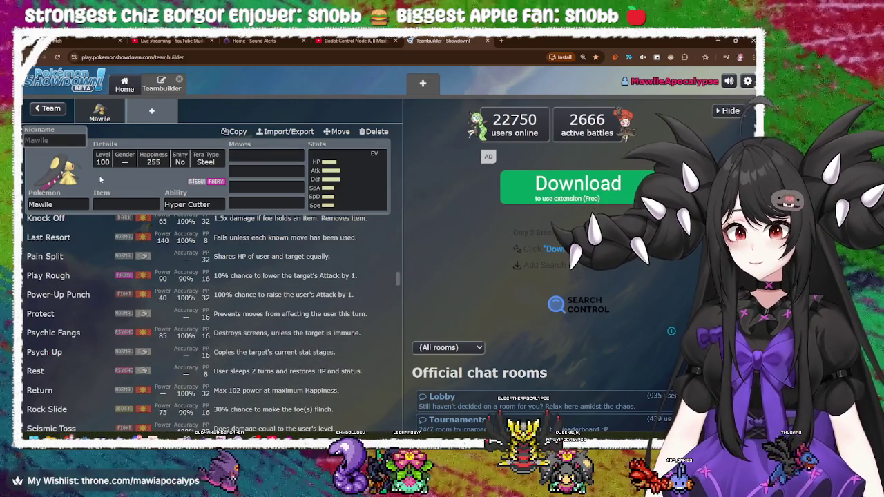
{"action": "scroll", "coordinate": [126, 311], "scroll_direction": "down", "scroll_amount": 4}
{"action": "scroll", "coordinate": [127, 311], "scroll_direction": "down", "scroll_amount": 4}
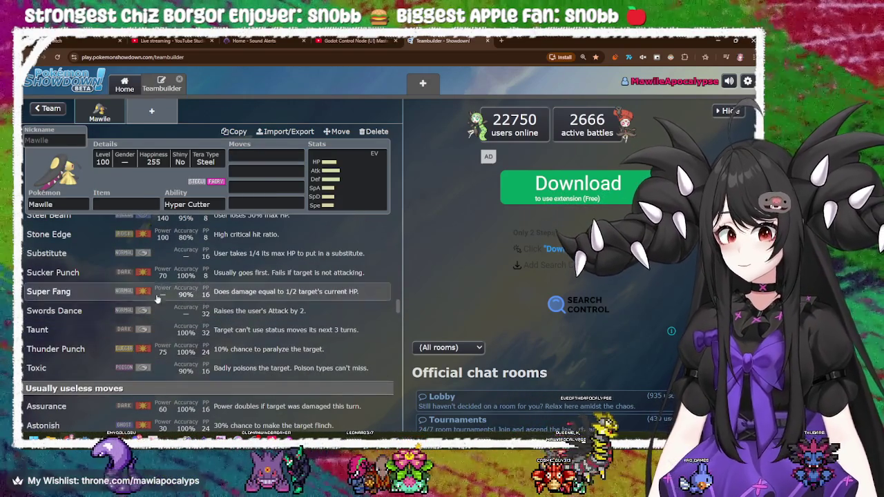
{"action": "scroll", "coordinate": [203, 322], "scroll_direction": "up", "scroll_amount": 4}
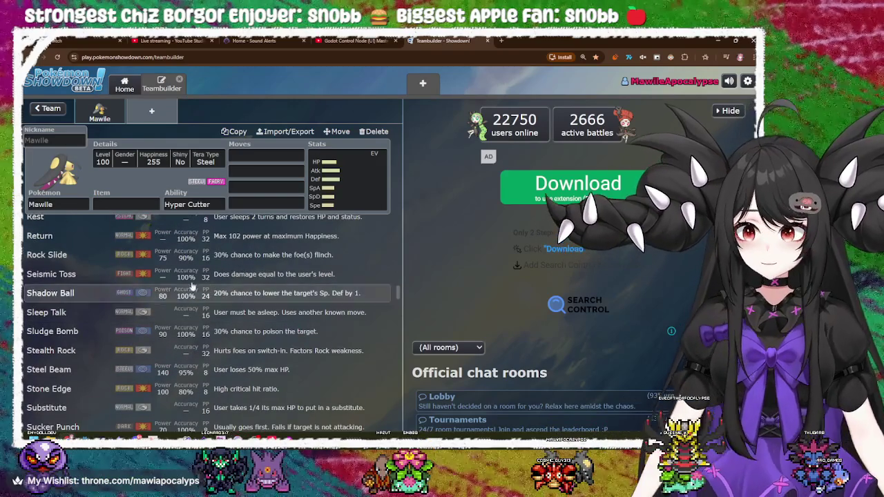
{"action": "left_click", "coordinate": [252, 153]}
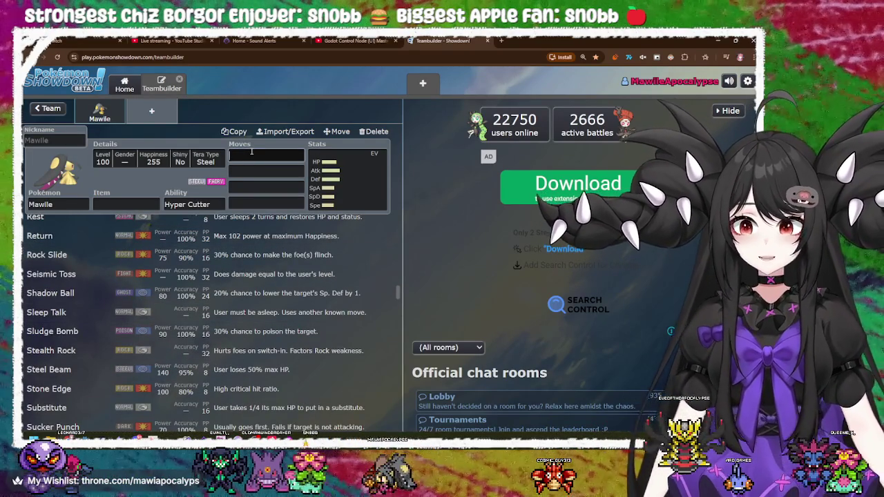
{"action": "scroll", "coordinate": [225, 315], "scroll_direction": "down", "scroll_amount": 5}
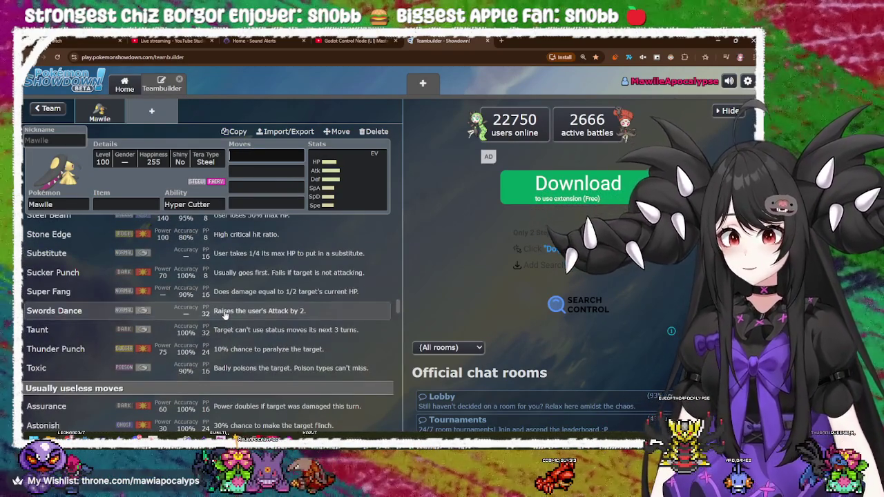
{"action": "scroll", "coordinate": [224, 315], "scroll_direction": "down", "scroll_amount": 2}
{"action": "scroll", "coordinate": [205, 306], "scroll_direction": "up", "scroll_amount": 4}
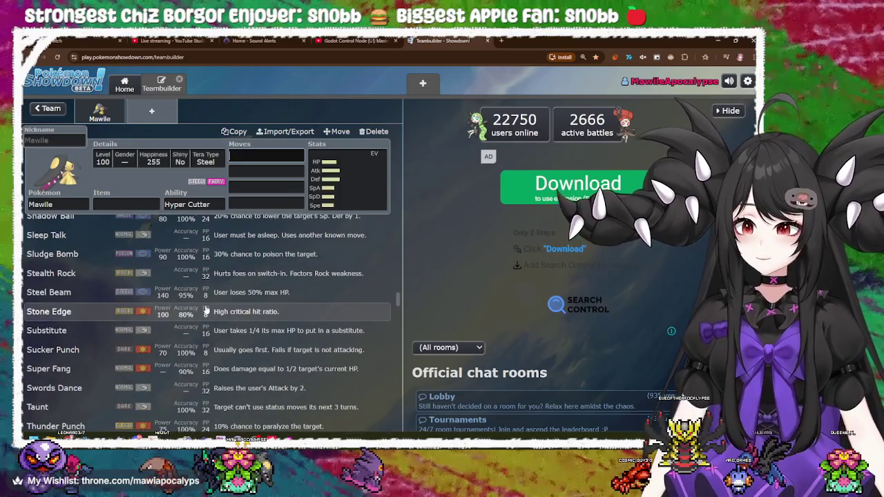
{"action": "scroll", "coordinate": [205, 312], "scroll_direction": "up", "scroll_amount": 5}
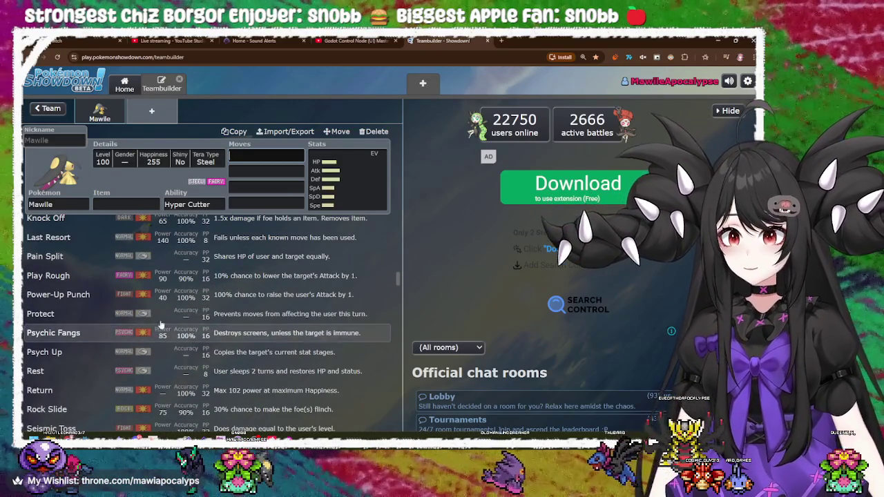
{"action": "scroll", "coordinate": [148, 349], "scroll_direction": "up", "scroll_amount": 10}
{"action": "scroll", "coordinate": [148, 349], "scroll_direction": "up", "scroll_amount": 3}
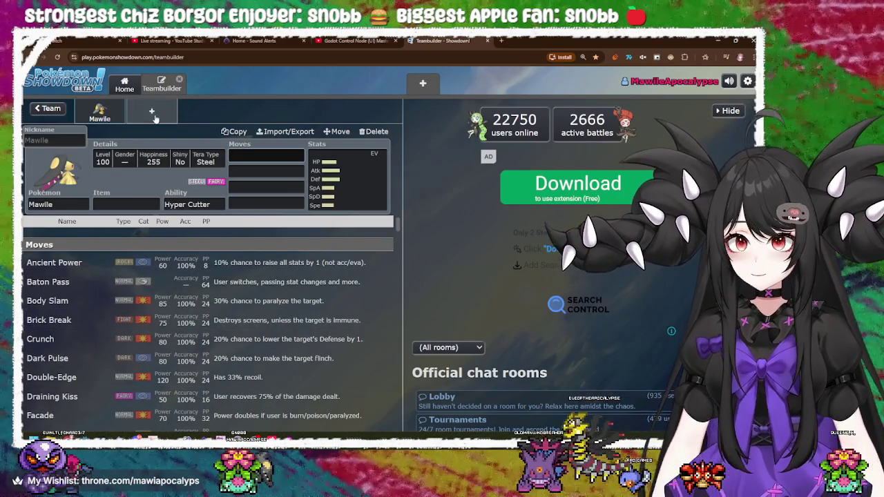
- Open a blank slot and filter the species list with 'uber', showing Baxcalibur, Calyrex-Ice, Chi-Yu
{"action": "left_click", "coordinate": [151, 111]}
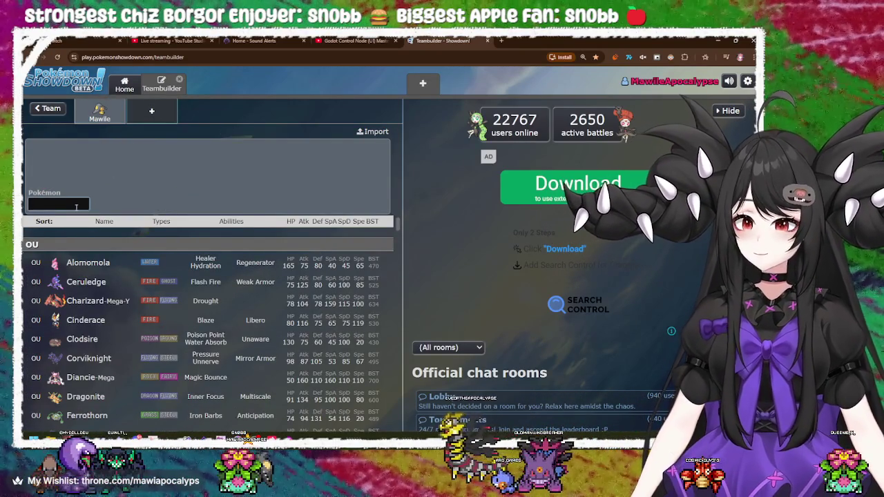
{"action": "type", "text": "uber"}
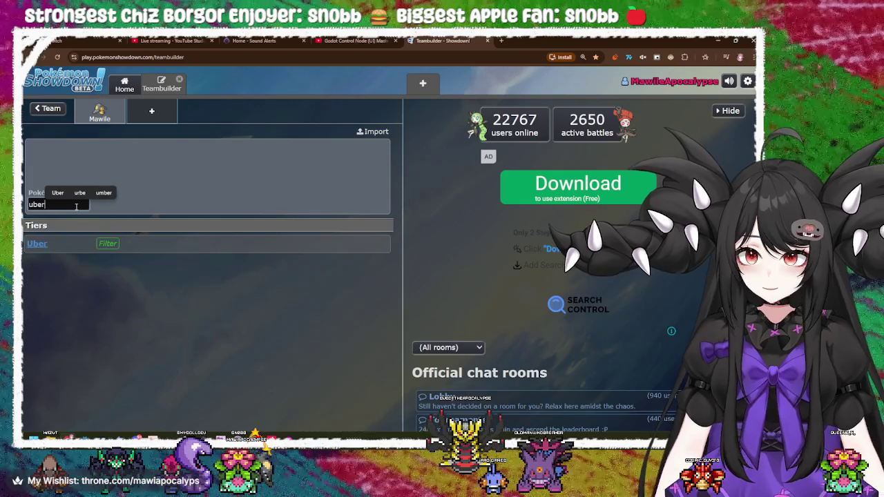
{"action": "key", "text": "Return"}
{"action": "scroll", "coordinate": [218, 311], "scroll_direction": "down", "scroll_amount": 7}
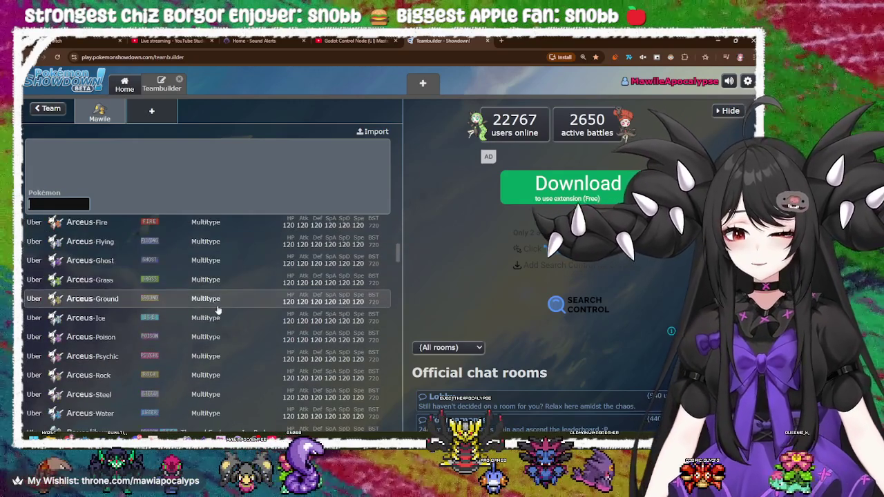
{"action": "scroll", "coordinate": [218, 311], "scroll_direction": "up", "scroll_amount": 3}
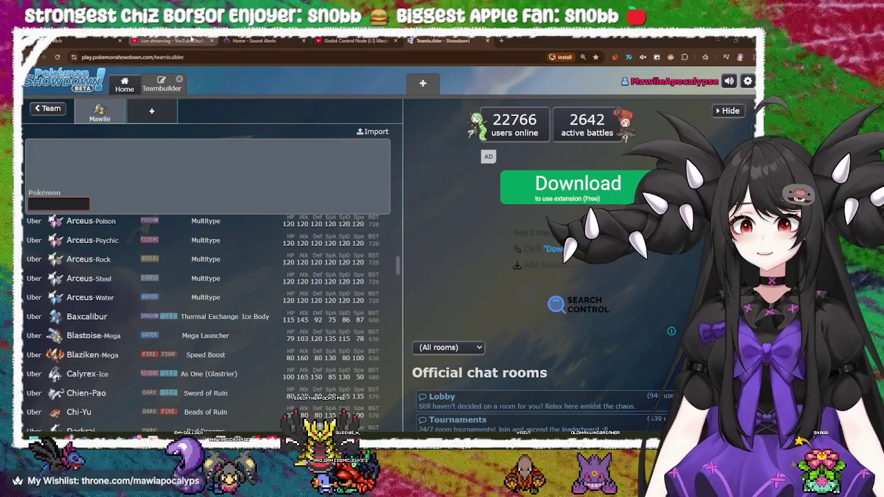
- Browse the Uber species list, then close the search to show the Untitled 1 team with Mawile
{"action": "scroll", "coordinate": [196, 369], "scroll_direction": "down", "scroll_amount": 3}
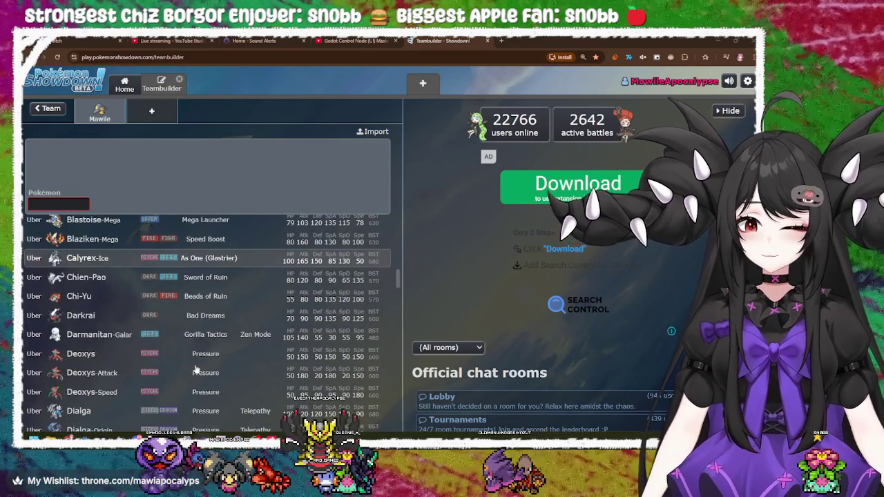
{"action": "scroll", "coordinate": [196, 371], "scroll_direction": "down", "scroll_amount": 2}
{"action": "scroll", "coordinate": [198, 254], "scroll_direction": "up", "scroll_amount": 2}
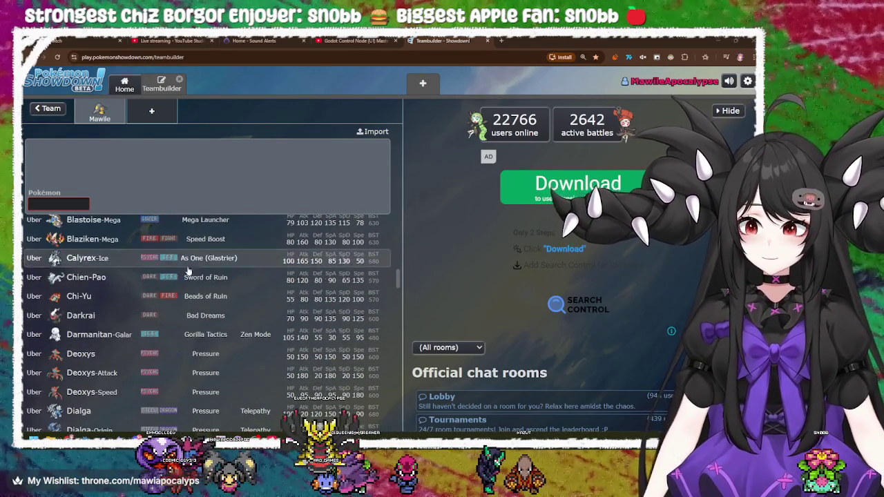
{"action": "scroll", "coordinate": [173, 263], "scroll_direction": "up", "scroll_amount": 3}
{"action": "scroll", "coordinate": [97, 278], "scroll_direction": "down", "scroll_amount": 5}
{"action": "scroll", "coordinate": [97, 278], "scroll_direction": "down", "scroll_amount": 6}
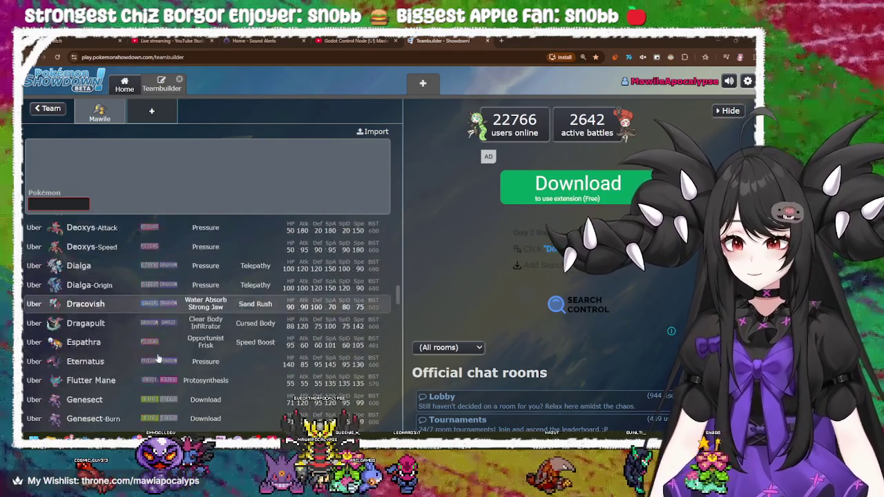
{"action": "scroll", "coordinate": [163, 348], "scroll_direction": "up", "scroll_amount": 1}
{"action": "scroll", "coordinate": [163, 347], "scroll_direction": "up", "scroll_amount": 4}
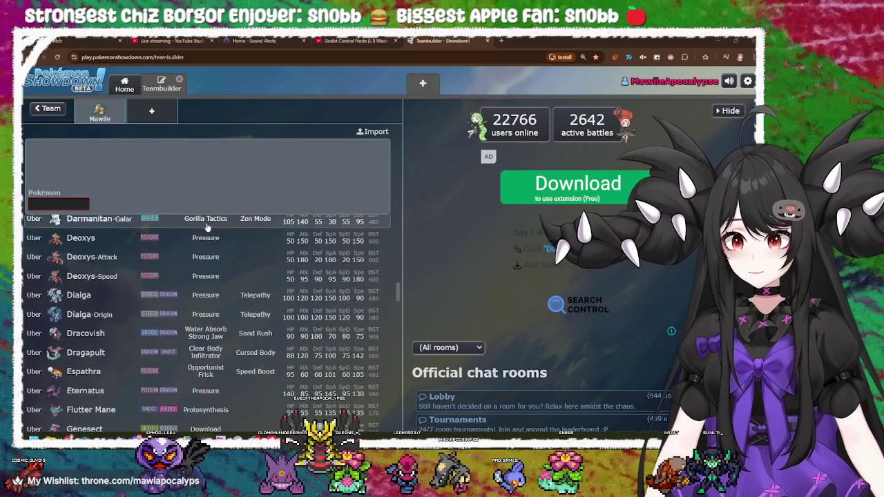
{"action": "scroll", "coordinate": [237, 322], "scroll_direction": "down", "scroll_amount": 7}
{"action": "scroll", "coordinate": [237, 322], "scroll_direction": "down", "scroll_amount": 1}
{"action": "scroll", "coordinate": [90, 311], "scroll_direction": "down", "scroll_amount": 3}
{"action": "scroll", "coordinate": [85, 283], "scroll_direction": "up", "scroll_amount": 2}
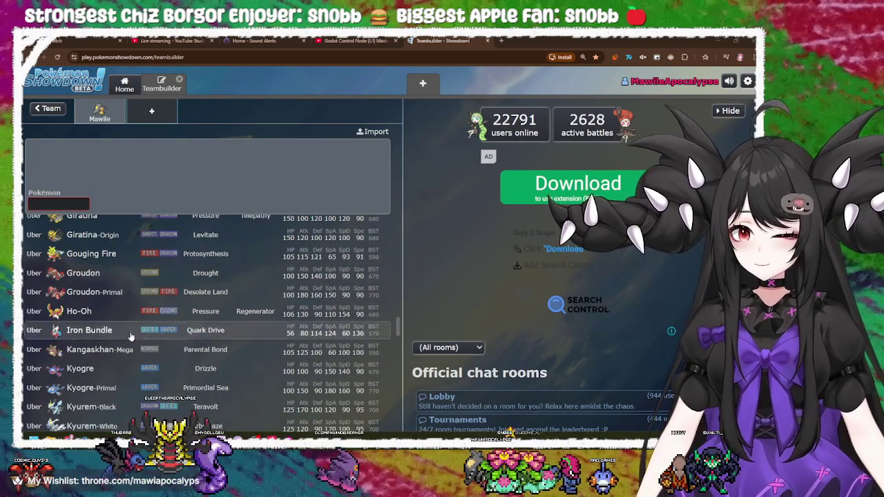
{"action": "scroll", "coordinate": [97, 297], "scroll_direction": "down", "scroll_amount": 3}
{"action": "scroll", "coordinate": [104, 304], "scroll_direction": "down", "scroll_amount": 3}
{"action": "scroll", "coordinate": [106, 374], "scroll_direction": "up", "scroll_amount": 2}
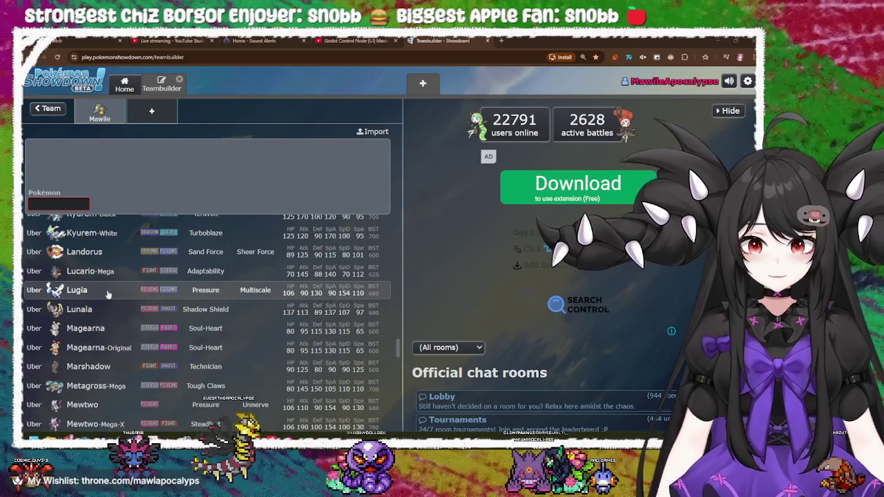
{"action": "scroll", "coordinate": [166, 294], "scroll_direction": "down", "scroll_amount": 5}
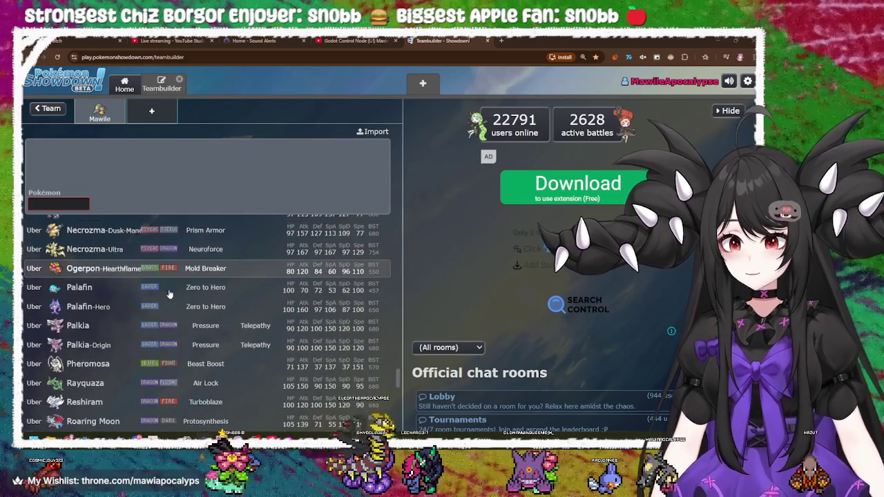
{"action": "scroll", "coordinate": [169, 294], "scroll_direction": "down", "scroll_amount": 6}
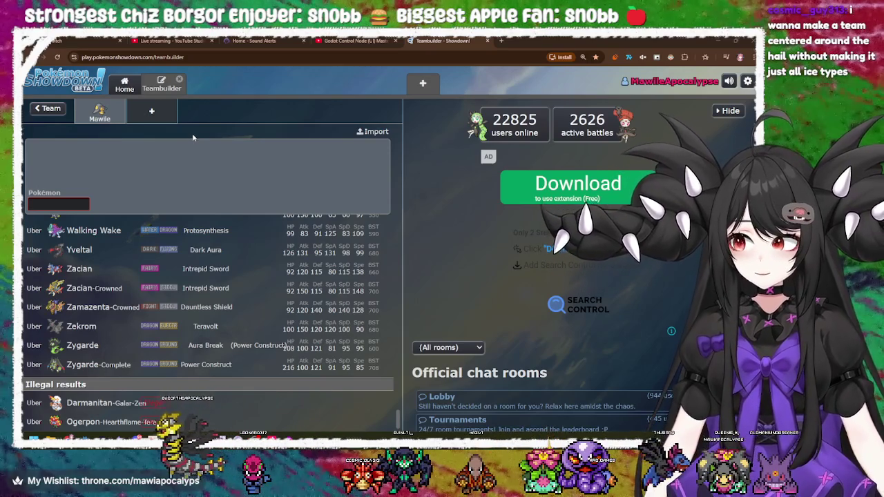
{"action": "left_click", "coordinate": [86, 203]}
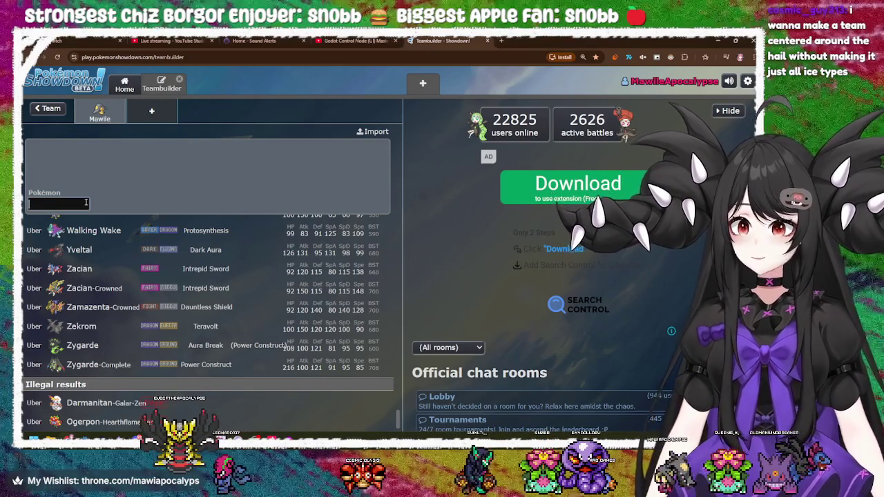
{"action": "left_click", "coordinate": [49, 113]}
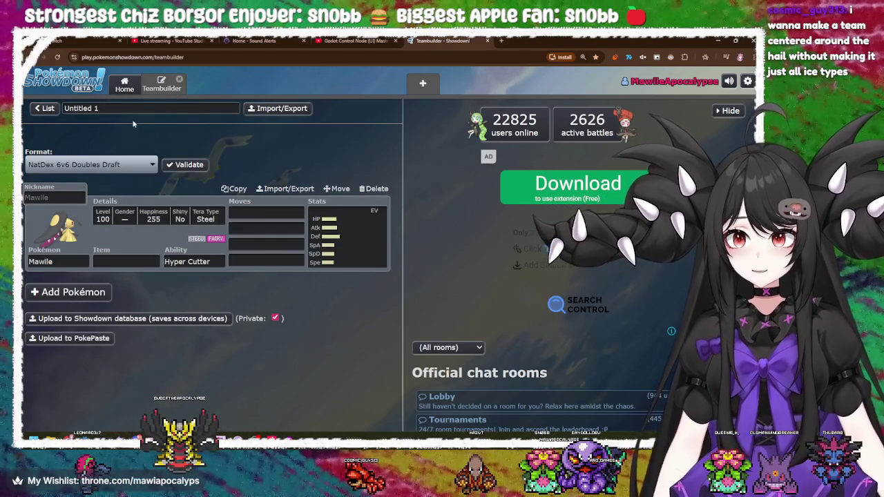
- Return to the saved teams list and bring up the Godot Control Node (UI) Masterclass video tab
{"action": "left_click", "coordinate": [44, 108]}
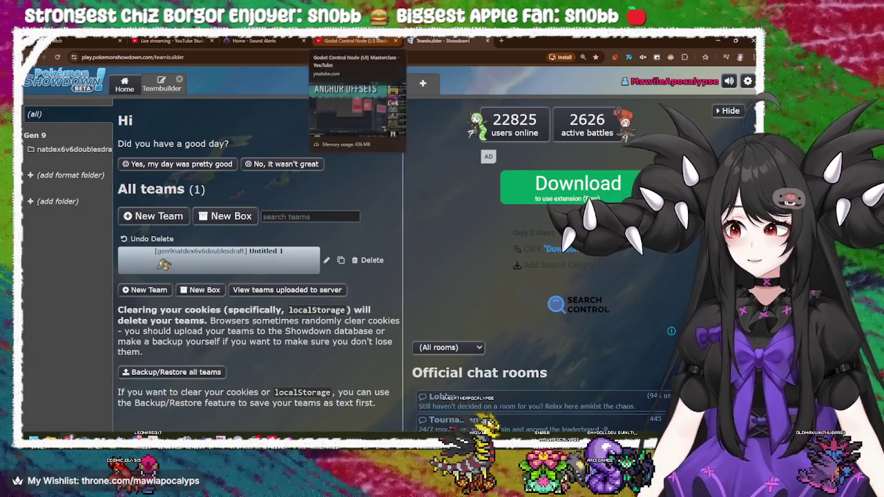
{"action": "left_click", "coordinate": [354, 40]}
{"action": "left_click", "coordinate": [256, 40]}
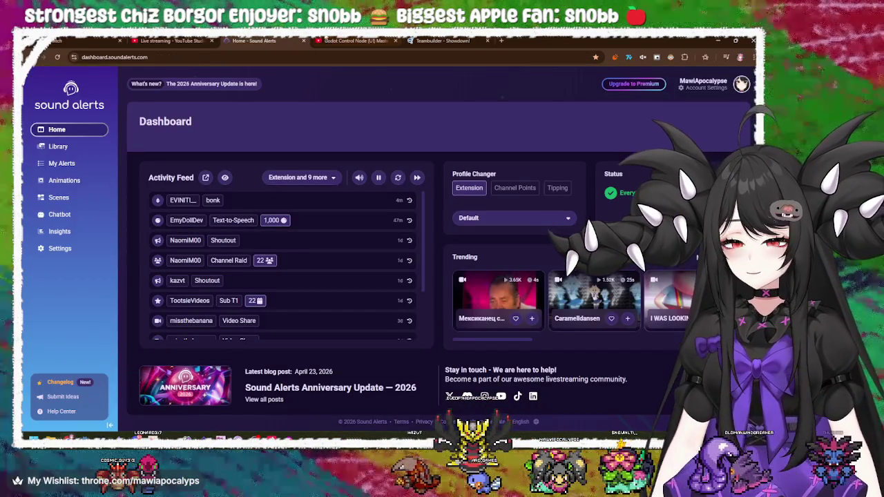
{"action": "left_click", "coordinate": [355, 40]}
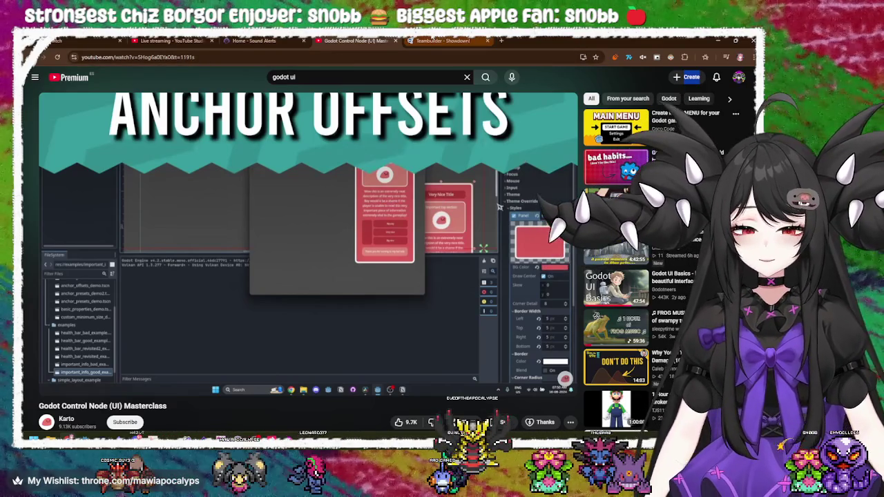
- Switch to Godot and run the shapeBattlesSimMawi1 project in a debug window
{"action": "mouse_move", "coordinate": [432, 39]}
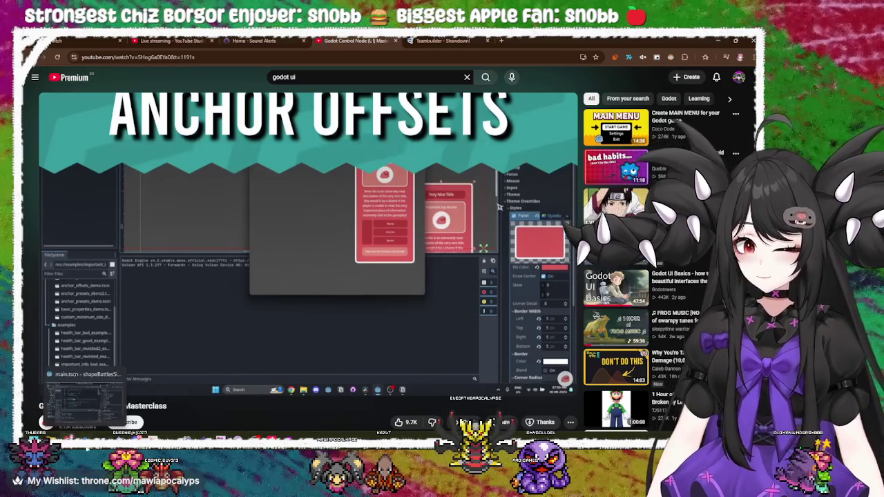
{"action": "key", "text": "alt+Tab"}
{"action": "left_click", "coordinate": [619, 53]}
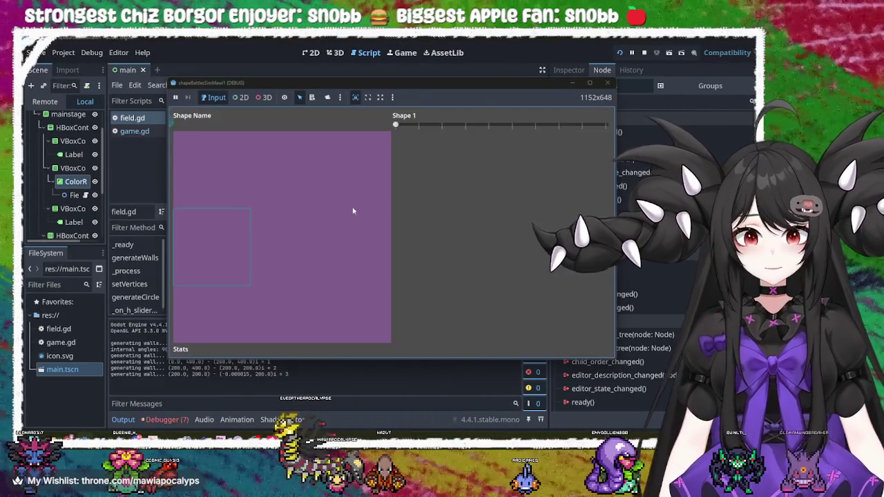
- Test the Shape 1 slider from a square outline up to its maximum many-sided polygon
{"action": "mouse_move", "coordinate": [396, 124]}
{"action": "left_mouse_down"}
{"action": "mouse_move", "coordinate": [546, 125]}
{"action": "mouse_move", "coordinate": [506, 140]}
{"action": "mouse_move", "coordinate": [405, 144]}
{"action": "mouse_move", "coordinate": [484, 139]}
{"action": "mouse_move", "coordinate": [403, 133]}
{"action": "mouse_move", "coordinate": [521, 141]}
{"action": "left_mouse_up"}
{"action": "mouse_move", "coordinate": [468, 142]}
{"action": "left_mouse_down"}
{"action": "mouse_move", "coordinate": [496, 142]}
{"action": "mouse_move", "coordinate": [436, 142]}
{"action": "mouse_move", "coordinate": [559, 142]}
{"action": "mouse_move", "coordinate": [499, 148]}
{"action": "left_mouse_up"}
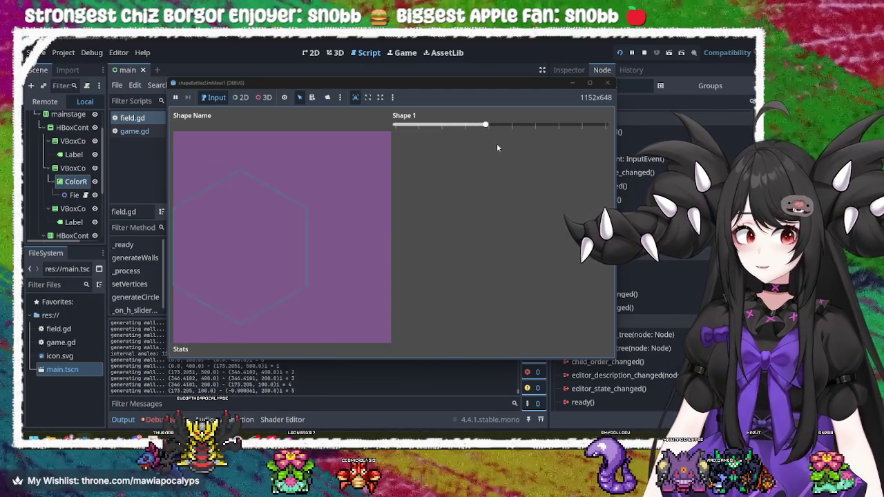
{"action": "mouse_move", "coordinate": [477, 145]}
{"action": "left_mouse_down"}
{"action": "mouse_move", "coordinate": [571, 142]}
{"action": "mouse_move", "coordinate": [419, 136]}
{"action": "mouse_move", "coordinate": [578, 138]}
{"action": "mouse_move", "coordinate": [476, 136]}
{"action": "left_mouse_up"}
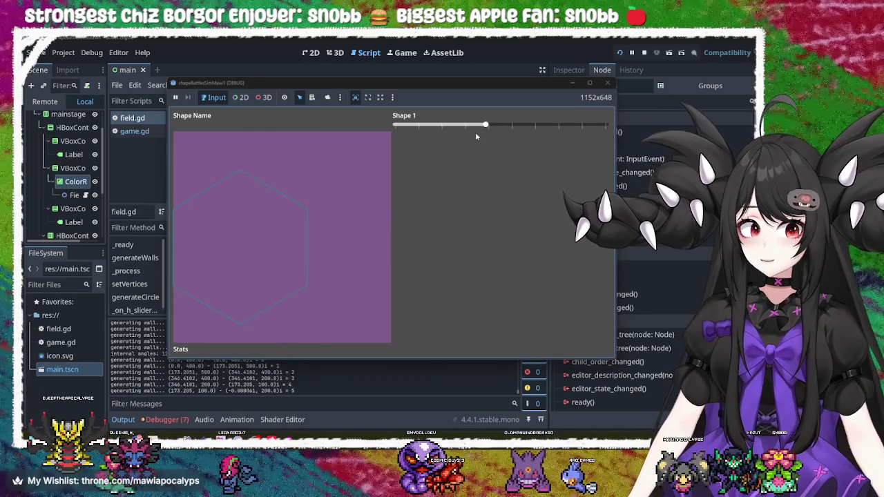
{"action": "mouse_move", "coordinate": [550, 141]}
{"action": "left_mouse_down"}
{"action": "mouse_move", "coordinate": [590, 138]}
{"action": "mouse_move", "coordinate": [414, 135]}
{"action": "mouse_move", "coordinate": [608, 135]}
{"action": "mouse_move", "coordinate": [512, 141]}
{"action": "mouse_move", "coordinate": [391, 131]}
{"action": "mouse_move", "coordinate": [607, 132]}
{"action": "mouse_move", "coordinate": [348, 122]}
{"action": "mouse_move", "coordinate": [605, 137]}
{"action": "mouse_move", "coordinate": [411, 124]}
{"action": "mouse_move", "coordinate": [602, 126]}
{"action": "mouse_move", "coordinate": [375, 130]}
{"action": "mouse_move", "coordinate": [425, 127]}
{"action": "left_mouse_up"}
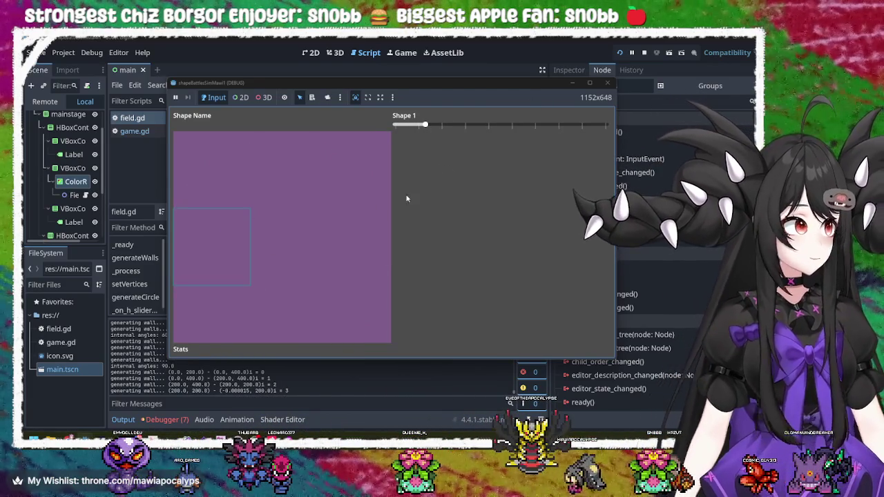
{"action": "left_click_drag", "start_coordinate": [428, 126], "coordinate": [607, 126]}
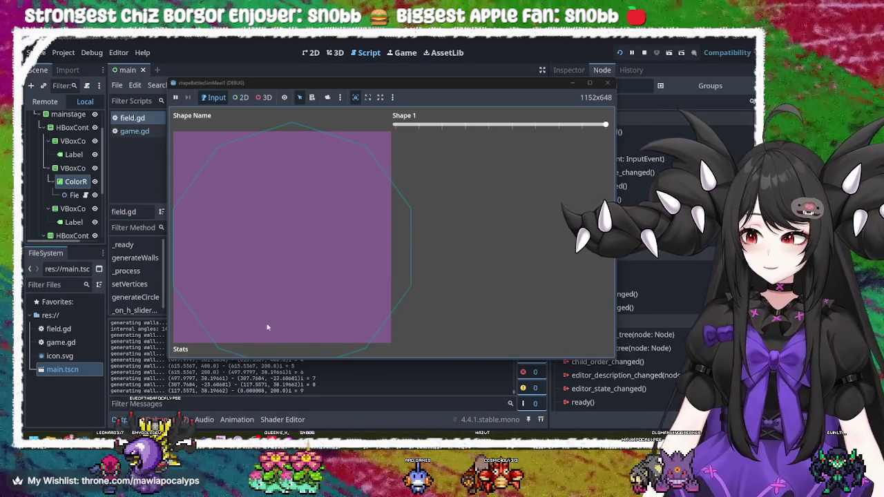
{"action": "key", "text": "alt+Tab"}
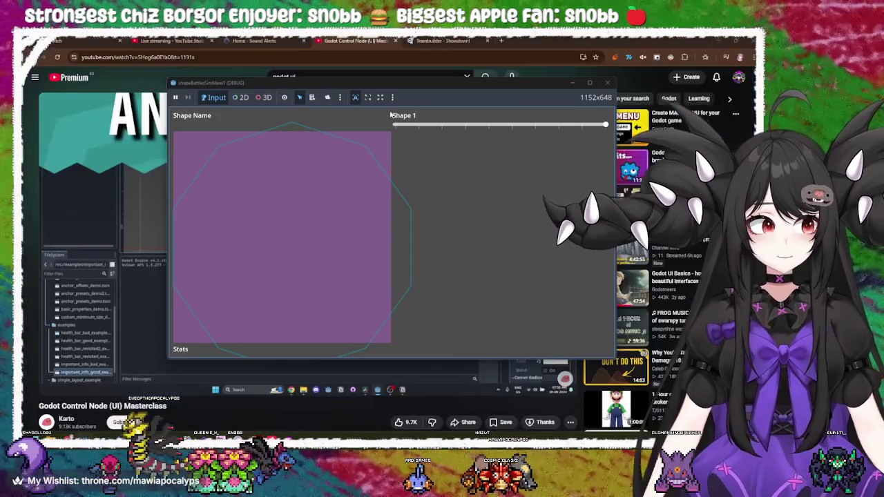
- Open the YouTube home page in a new browser tab
{"action": "left_click", "coordinate": [557, 36]}
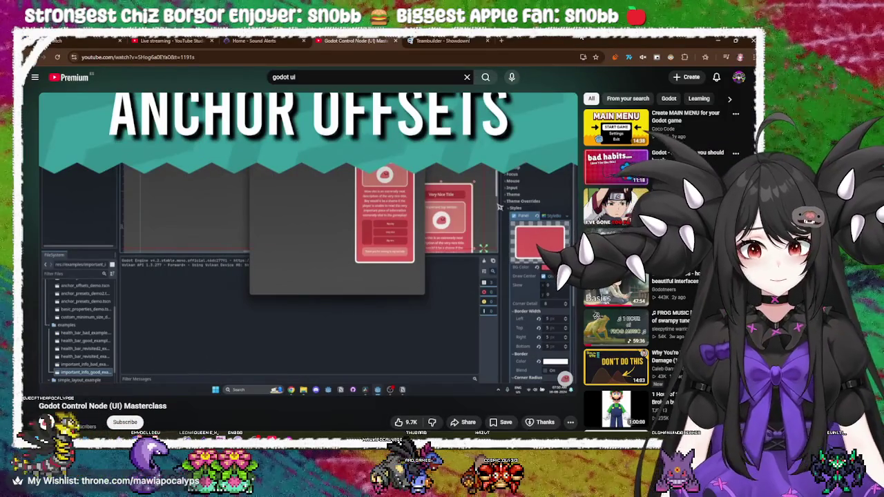
{"action": "mouse_move", "coordinate": [97, 208]}
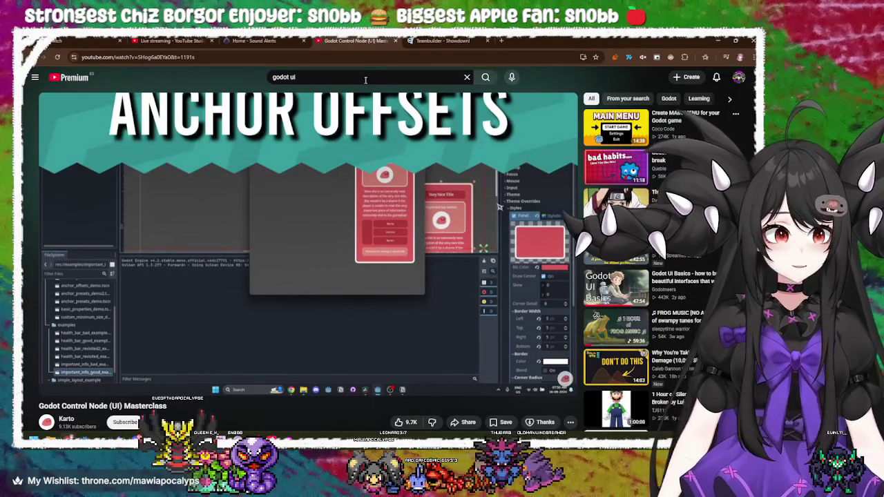
{"action": "right_click", "coordinate": [88, 80]}
{"action": "left_click", "coordinate": [111, 86]}
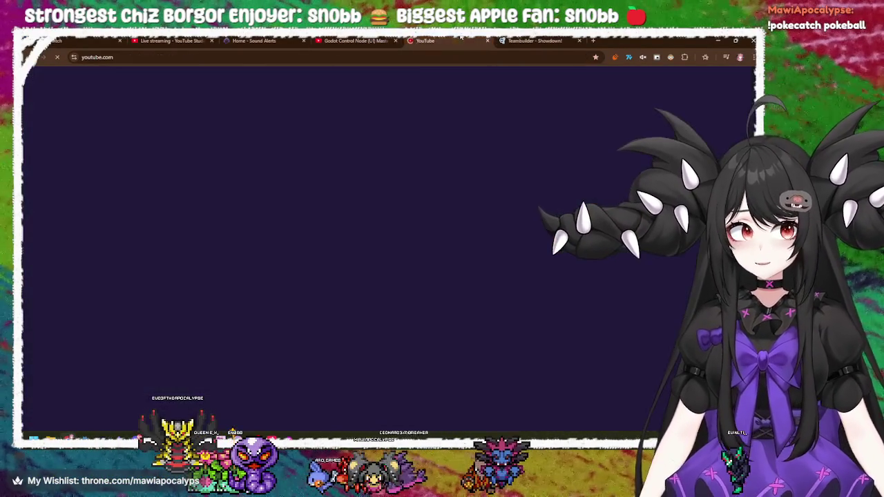
{"action": "left_click", "coordinate": [461, 39]}
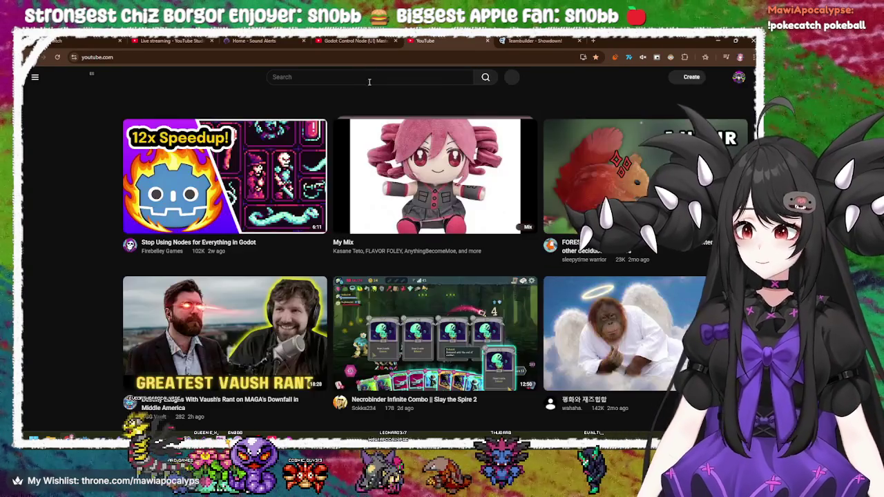
- Search YouTube for 'godot plataformer 2d tutotrial' and open the Godot beginner tutorial result
{"action": "left_click", "coordinate": [378, 81]}
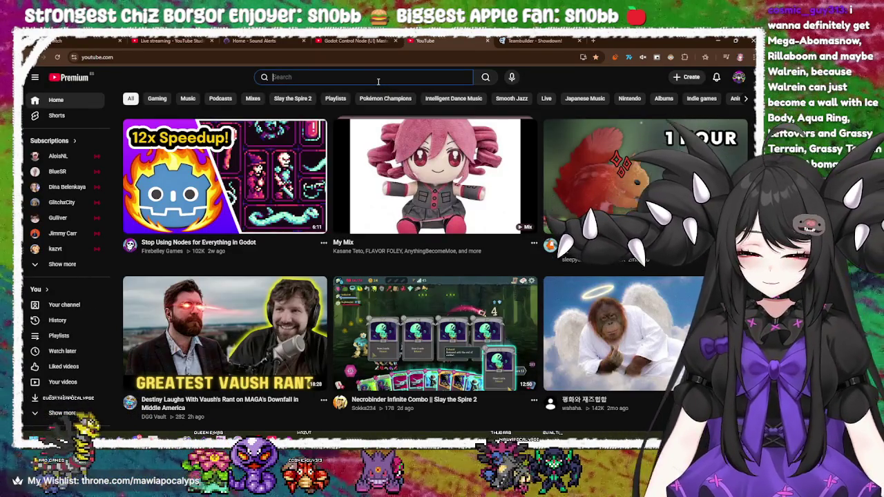
{"action": "type", "text": "godot plataforme"}
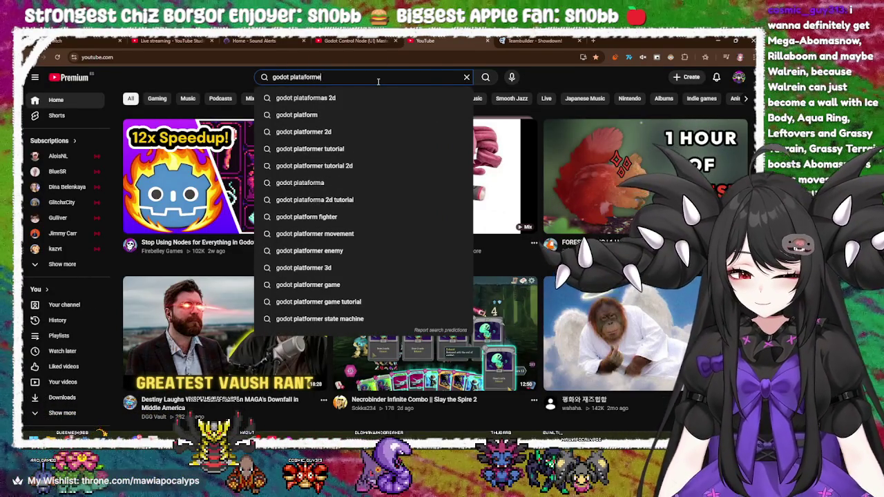
{"action": "type", "text": "r 2d tutotrial"}
{"action": "key", "text": "Return"}
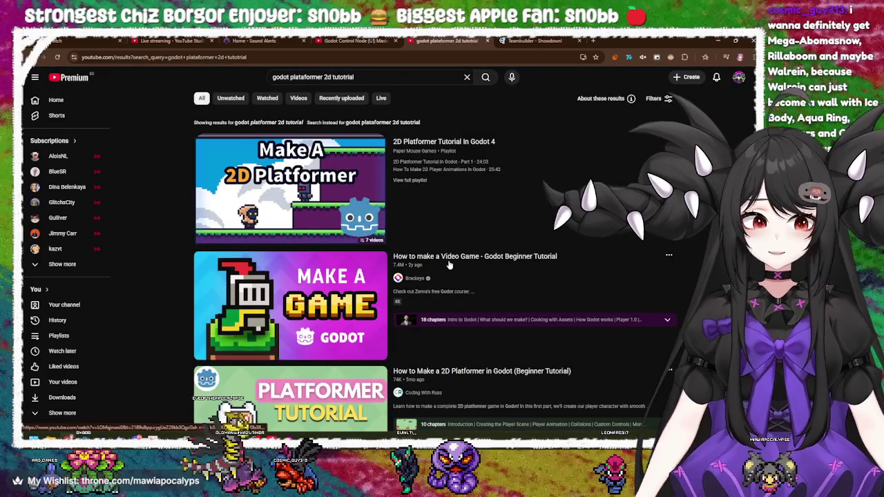
{"action": "left_click", "coordinate": [449, 263]}
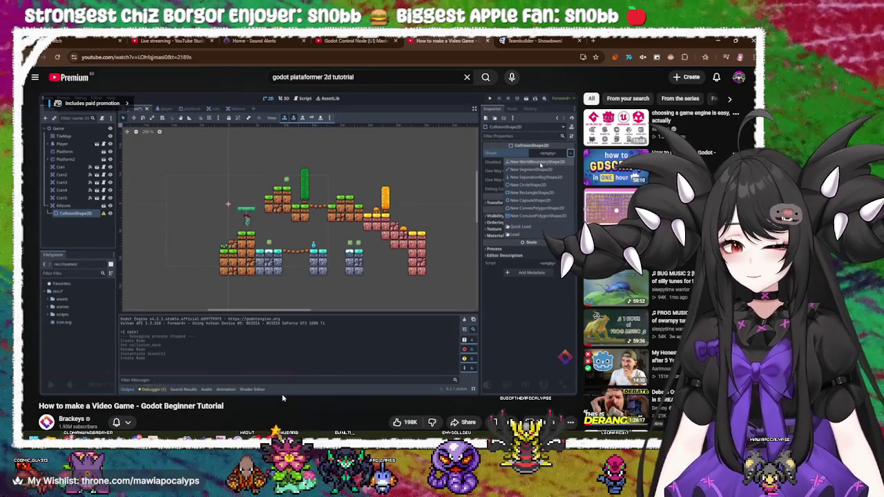
- Scrub the tutorial from about 0:47 to the 3:48 assets section
{"action": "mouse_move", "coordinate": [295, 373]}
{"action": "left_mouse_down"}
{"action": "mouse_move", "coordinate": [49, 373]}
{"action": "mouse_move", "coordinate": [83, 373]}
{"action": "left_mouse_up"}
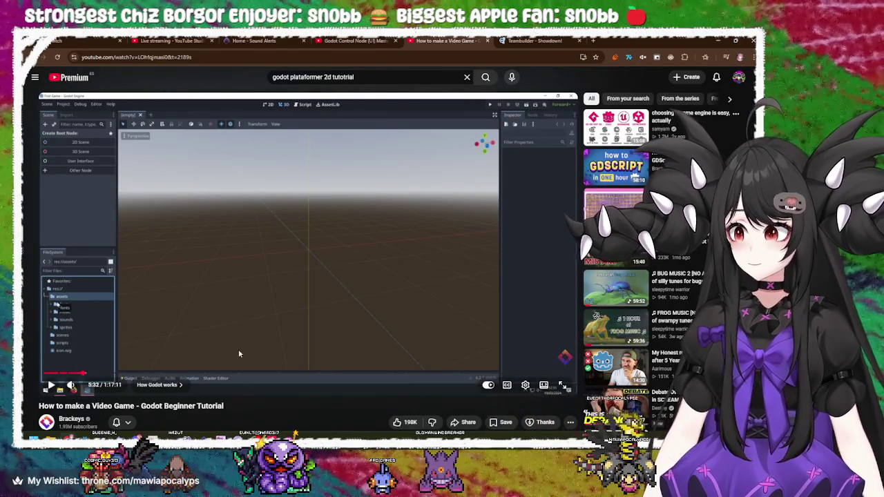
{"action": "left_click_drag", "start_coordinate": [39, 406], "coordinate": [83, 407]}
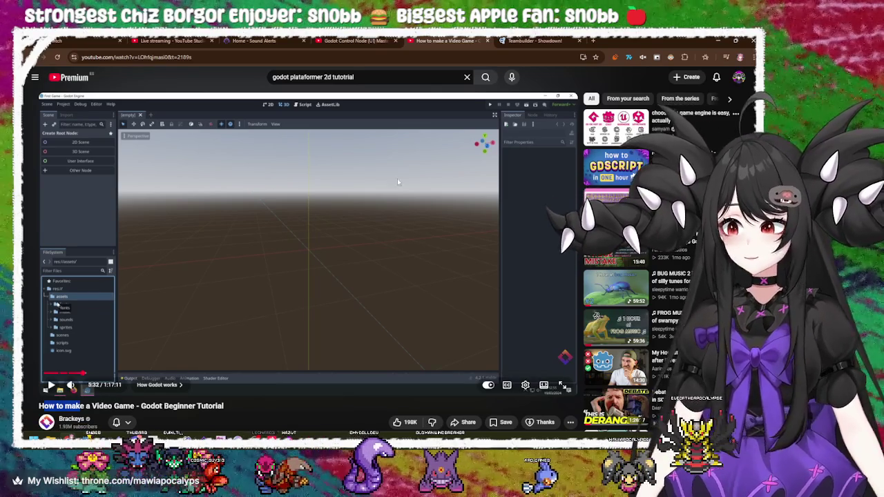
{"action": "left_click", "coordinate": [282, 409]}
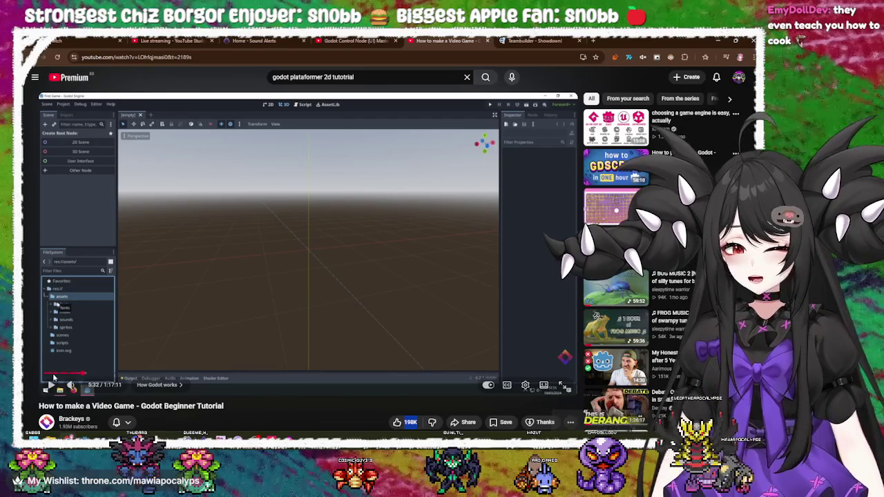
{"action": "left_click", "coordinate": [69, 374]}
{"action": "mouse_move", "coordinate": [69, 373]}
{"action": "left_mouse_down"}
{"action": "mouse_move", "coordinate": [325, 297]}
{"action": "mouse_move", "coordinate": [367, 348]}
{"action": "mouse_move", "coordinate": [269, 376]}
{"action": "left_mouse_up"}
- Play the tutorial briefly, pause it, and close its tab
{"action": "left_click", "coordinate": [256, 318]}
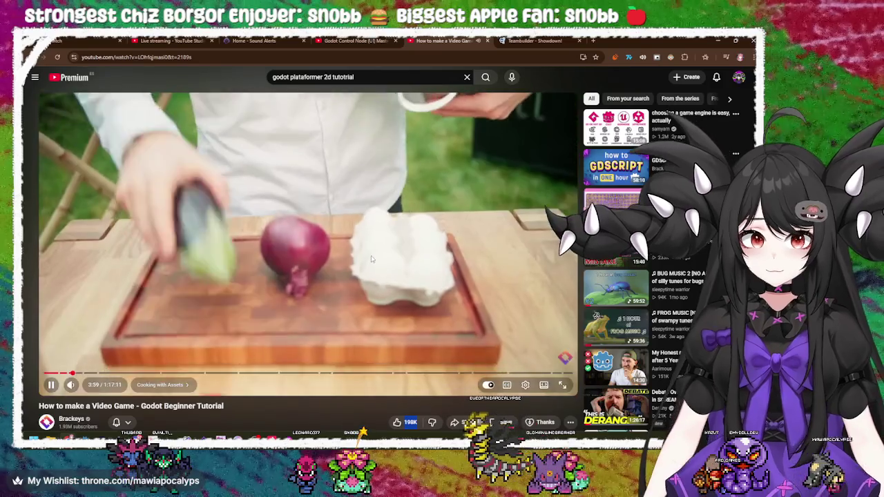
{"action": "key", "text": "space"}
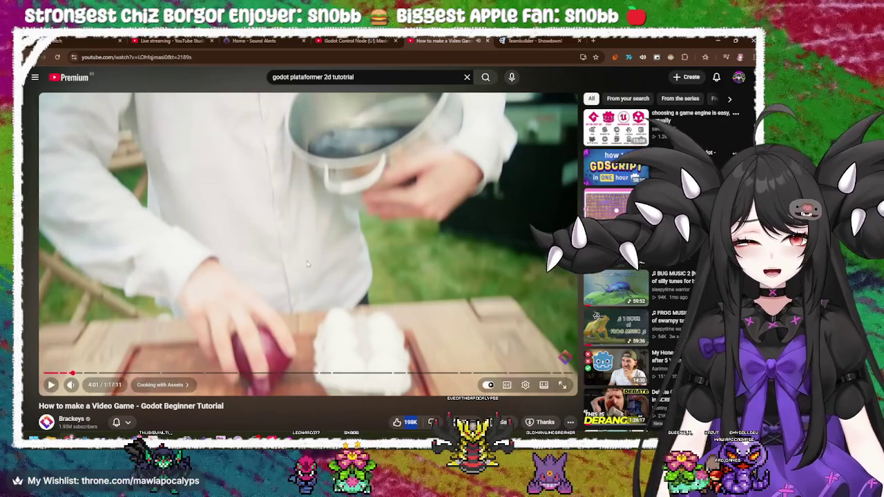
{"action": "scroll", "coordinate": [238, 314], "scroll_direction": "down", "scroll_amount": 3}
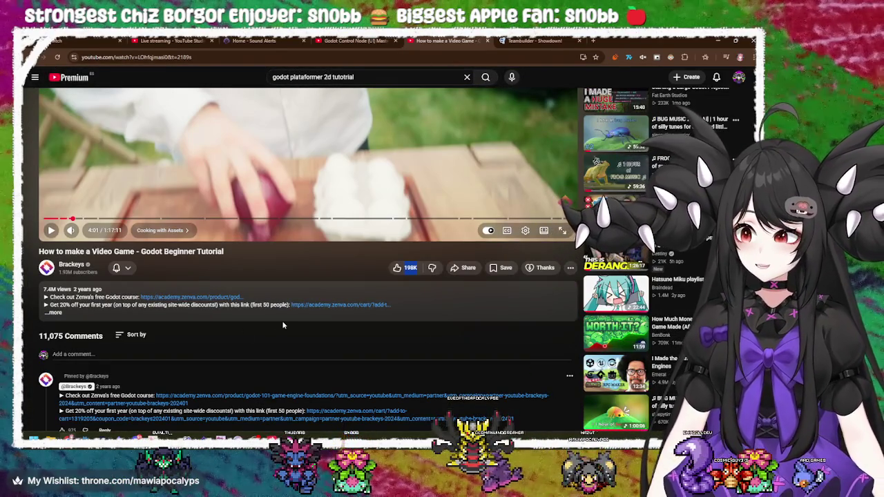
{"action": "scroll", "coordinate": [282, 321], "scroll_direction": "up", "scroll_amount": 3}
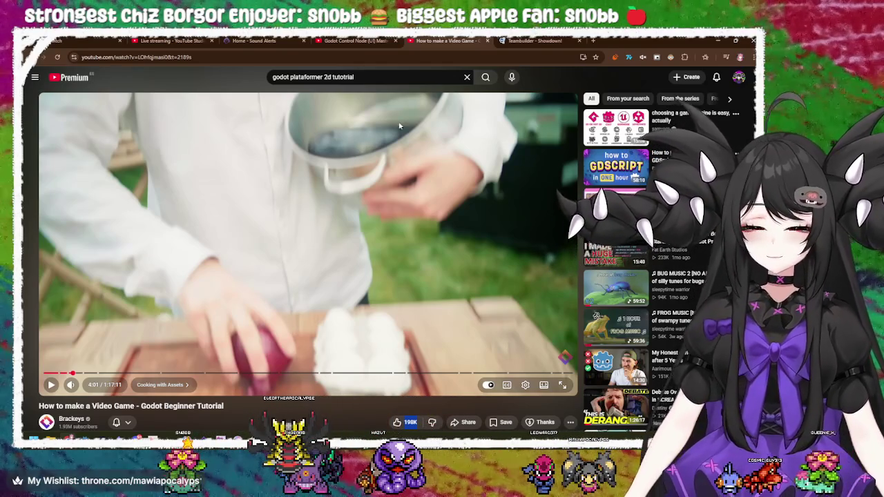
{"action": "left_click", "coordinate": [488, 42]}
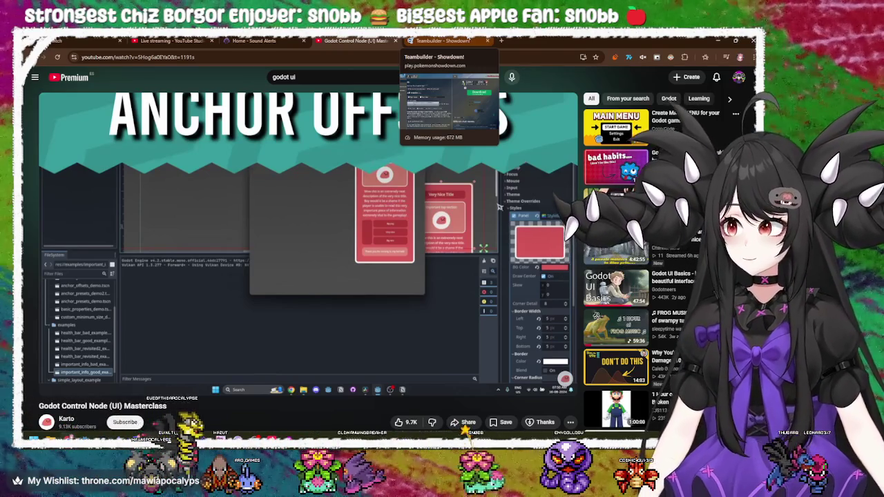
- Pop the Showdown teambuilder into its own window, reach the Twitch stream manager, then bring the game window forward
{"action": "left_click", "coordinate": [442, 40]}
{"action": "mouse_move", "coordinate": [443, 40]}
{"action": "left_mouse_down"}
{"action": "mouse_move", "coordinate": [428, 55]}
{"action": "mouse_move", "coordinate": [525, 59]}
{"action": "left_mouse_up"}
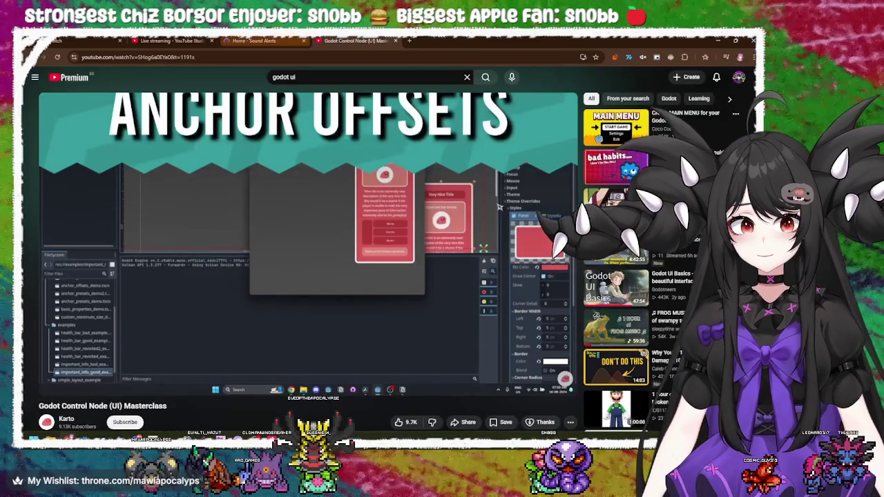
{"action": "left_click", "coordinate": [254, 40]}
{"action": "key", "text": "ctrl+Page_Up"}
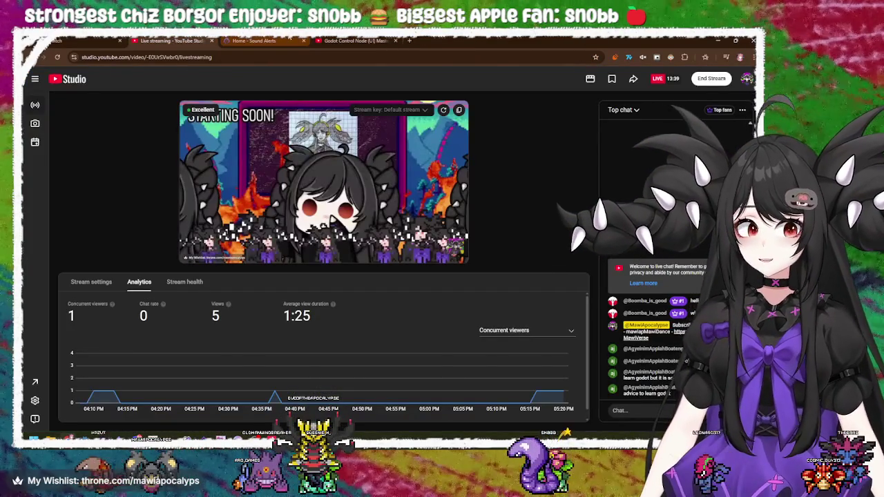
{"action": "key", "text": "ctrl+Tab"}
{"action": "key", "text": "ctrl+Tab"}
{"action": "key", "text": "ctrl+Page_Up"}
{"action": "key", "text": "ctrl+Page_Up"}
{"action": "key", "text": "ctrl+Page_Up"}
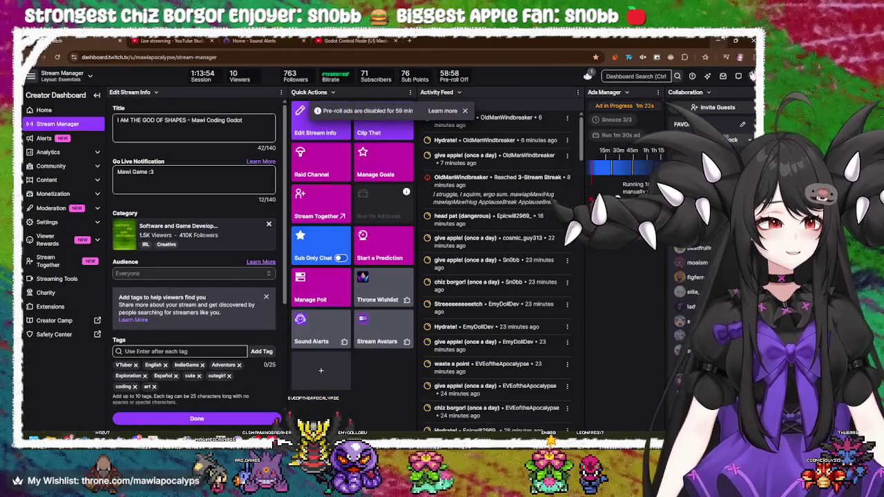
{"action": "key", "text": "alt+Tab"}
{"action": "left_click_drag", "start_coordinate": [431, 87], "coordinate": [408, 82]}
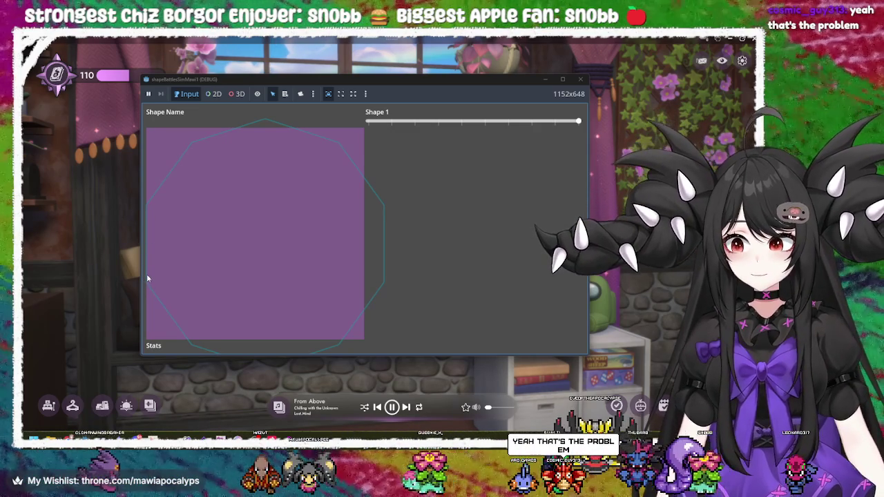
- Slide Shape 1 fully left so the outline becomes a triangle
{"action": "left_click_drag", "start_coordinate": [579, 125], "coordinate": [371, 141]}
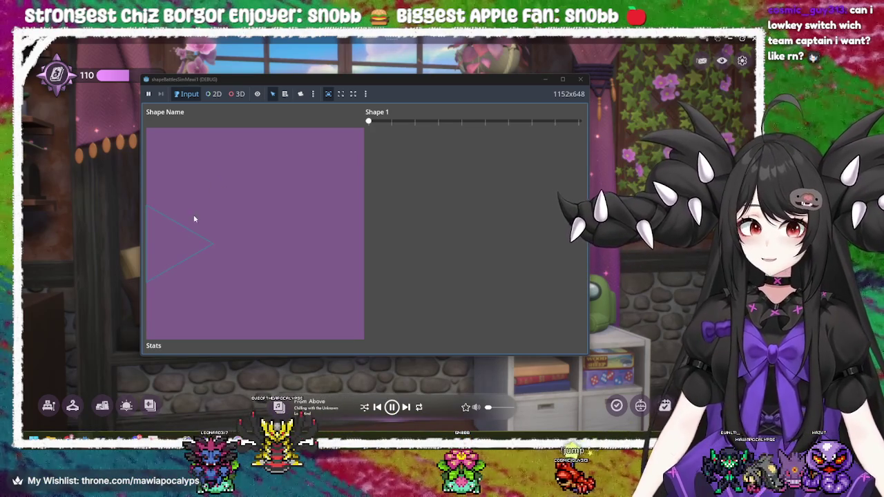
- Move Shape 1 from a square to maximum sides and across its range, then close the game
{"action": "mouse_move", "coordinate": [369, 121]}
{"action": "left_mouse_down"}
{"action": "mouse_move", "coordinate": [573, 122]}
{"action": "mouse_move", "coordinate": [406, 132]}
{"action": "mouse_move", "coordinate": [548, 132]}
{"action": "mouse_move", "coordinate": [389, 132]}
{"action": "mouse_move", "coordinate": [667, 131]}
{"action": "mouse_move", "coordinate": [276, 142]}
{"action": "mouse_move", "coordinate": [608, 131]}
{"action": "mouse_move", "coordinate": [274, 129]}
{"action": "mouse_move", "coordinate": [636, 146]}
{"action": "mouse_move", "coordinate": [279, 125]}
{"action": "mouse_move", "coordinate": [223, 132]}
{"action": "mouse_move", "coordinate": [648, 103]}
{"action": "mouse_move", "coordinate": [622, 119]}
{"action": "mouse_move", "coordinate": [381, 126]}
{"action": "mouse_move", "coordinate": [576, 123]}
{"action": "mouse_move", "coordinate": [271, 131]}
{"action": "mouse_move", "coordinate": [580, 122]}
{"action": "mouse_move", "coordinate": [391, 149]}
{"action": "mouse_move", "coordinate": [488, 128]}
{"action": "mouse_move", "coordinate": [426, 125]}
{"action": "mouse_move", "coordinate": [581, 122]}
{"action": "mouse_move", "coordinate": [340, 136]}
{"action": "mouse_move", "coordinate": [579, 121]}
{"action": "mouse_move", "coordinate": [373, 125]}
{"action": "mouse_move", "coordinate": [579, 122]}
{"action": "mouse_move", "coordinate": [253, 174]}
{"action": "mouse_move", "coordinate": [581, 152]}
{"action": "mouse_move", "coordinate": [348, 152]}
{"action": "left_mouse_up"}
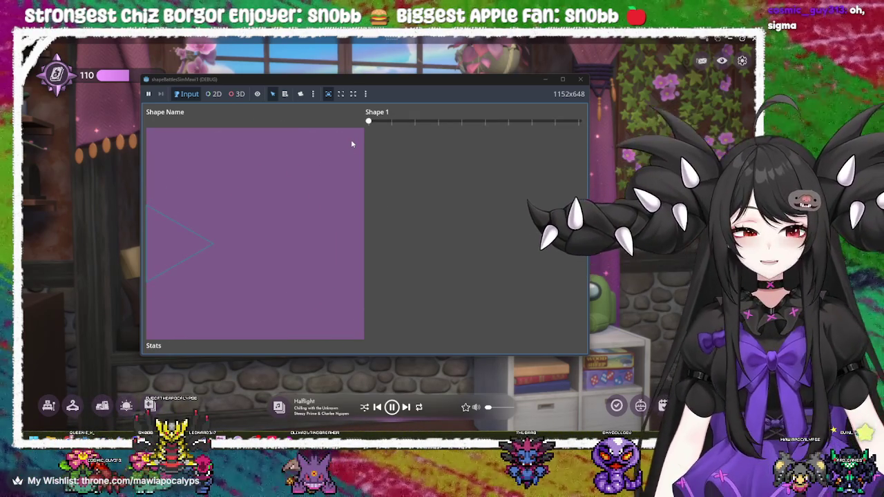
{"action": "mouse_move", "coordinate": [369, 123]}
{"action": "left_mouse_down"}
{"action": "mouse_move", "coordinate": [585, 131]}
{"action": "mouse_move", "coordinate": [418, 136]}
{"action": "left_mouse_up"}
{"action": "mouse_move", "coordinate": [363, 138]}
{"action": "left_mouse_down"}
{"action": "mouse_move", "coordinate": [584, 128]}
{"action": "mouse_move", "coordinate": [354, 130]}
{"action": "mouse_move", "coordinate": [603, 136]}
{"action": "mouse_move", "coordinate": [353, 130]}
{"action": "mouse_move", "coordinate": [587, 130]}
{"action": "mouse_move", "coordinate": [317, 138]}
{"action": "mouse_move", "coordinate": [582, 130]}
{"action": "mouse_move", "coordinate": [397, 131]}
{"action": "mouse_move", "coordinate": [534, 123]}
{"action": "mouse_move", "coordinate": [301, 116]}
{"action": "mouse_move", "coordinate": [582, 123]}
{"action": "mouse_move", "coordinate": [352, 144]}
{"action": "mouse_move", "coordinate": [594, 128]}
{"action": "mouse_move", "coordinate": [508, 131]}
{"action": "mouse_move", "coordinate": [617, 147]}
{"action": "mouse_move", "coordinate": [273, 129]}
{"action": "mouse_move", "coordinate": [587, 128]}
{"action": "mouse_move", "coordinate": [460, 128]}
{"action": "mouse_move", "coordinate": [348, 194]}
{"action": "left_mouse_up"}
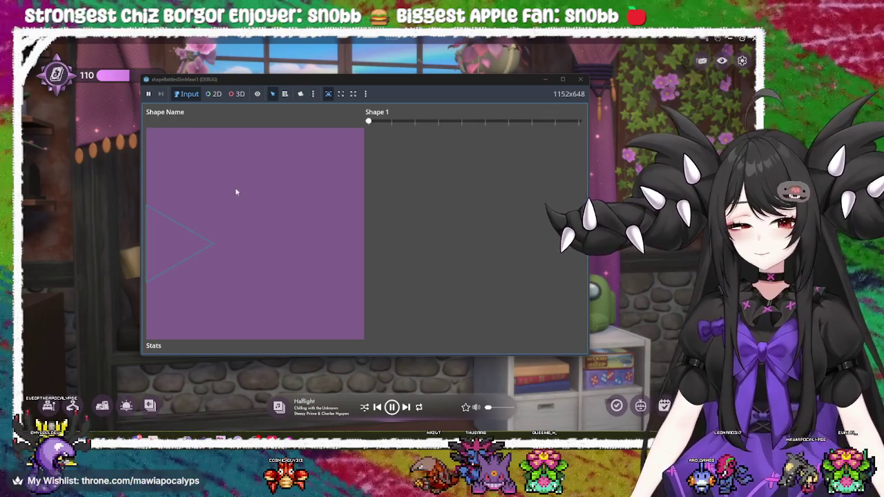
{"action": "left_click", "coordinate": [581, 79]}
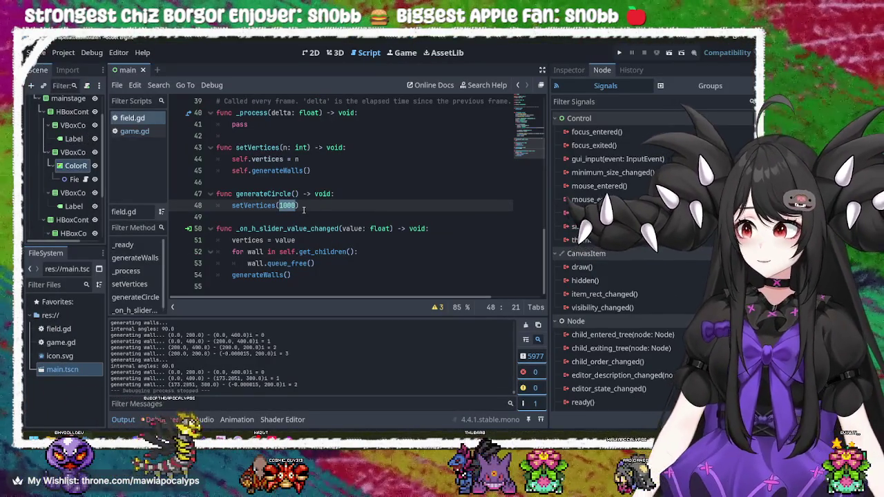
- Delete the generateCircle function on lines 47–48 of field.gd and the blank lines after it
{"action": "mouse_move", "coordinate": [308, 206]}
{"action": "left_mouse_down"}
{"action": "mouse_move", "coordinate": [344, 197]}
{"action": "mouse_move", "coordinate": [212, 197]}
{"action": "left_mouse_up"}
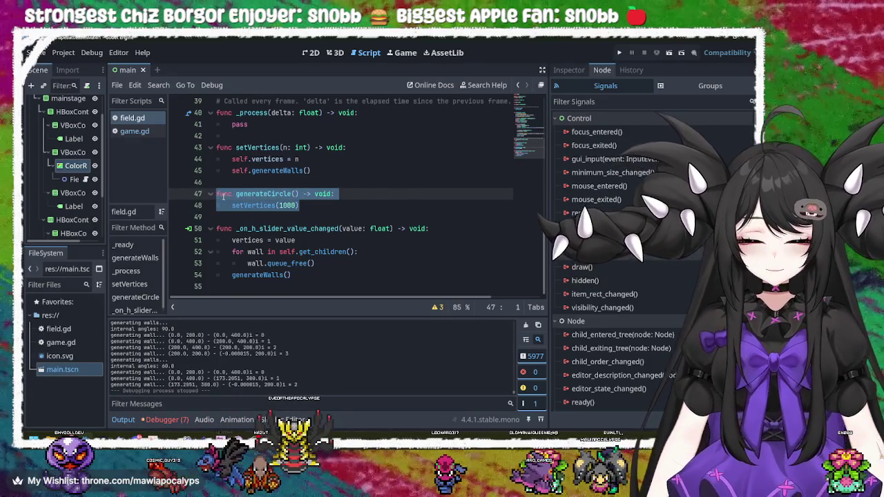
{"action": "key", "text": "BackSpace"}
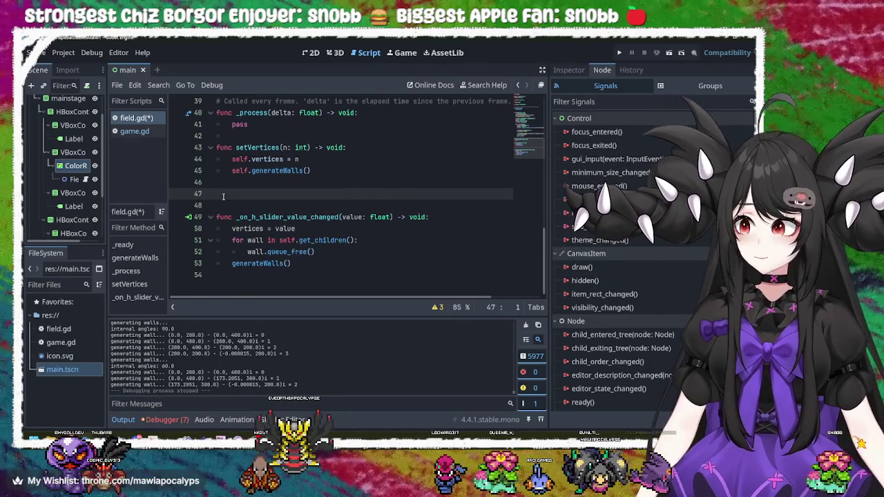
{"action": "key", "text": "BackSpace"}
{"action": "key", "text": "BackSpace"}
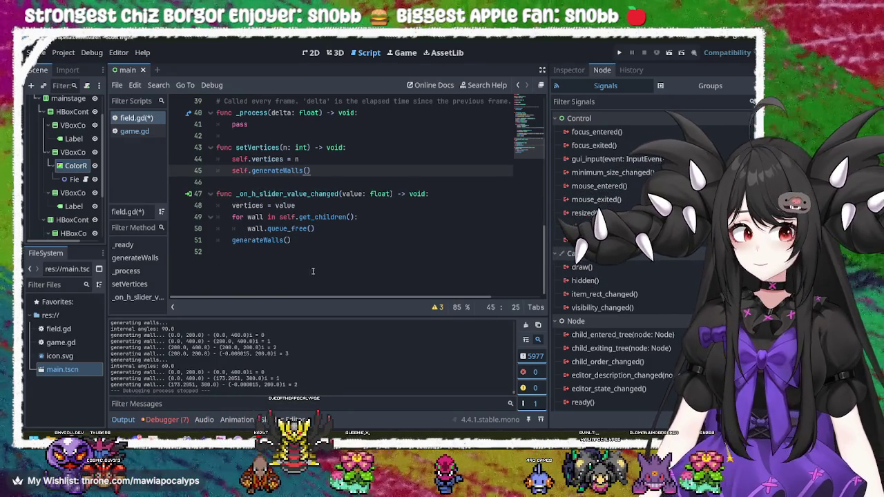